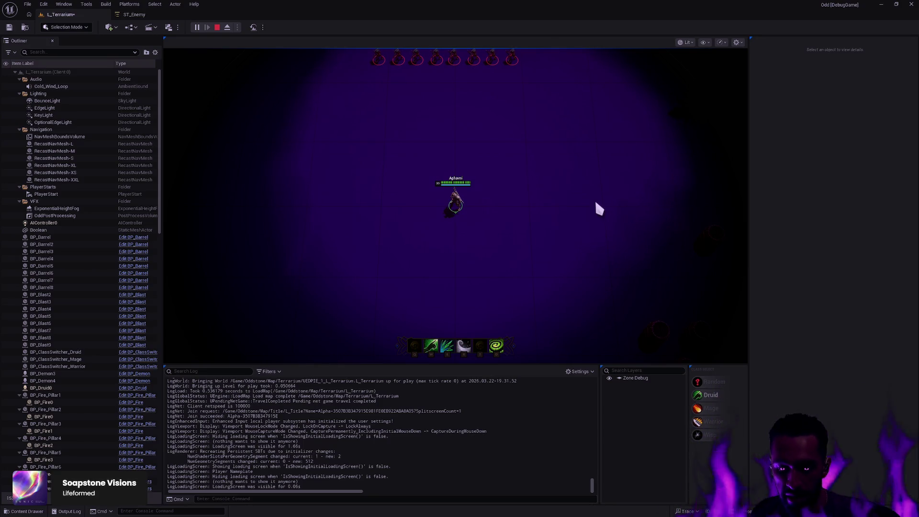
Cycle the play-session debug display back two columns and bring up the Open Asset finder
{"action": "key", "text": "Left"}
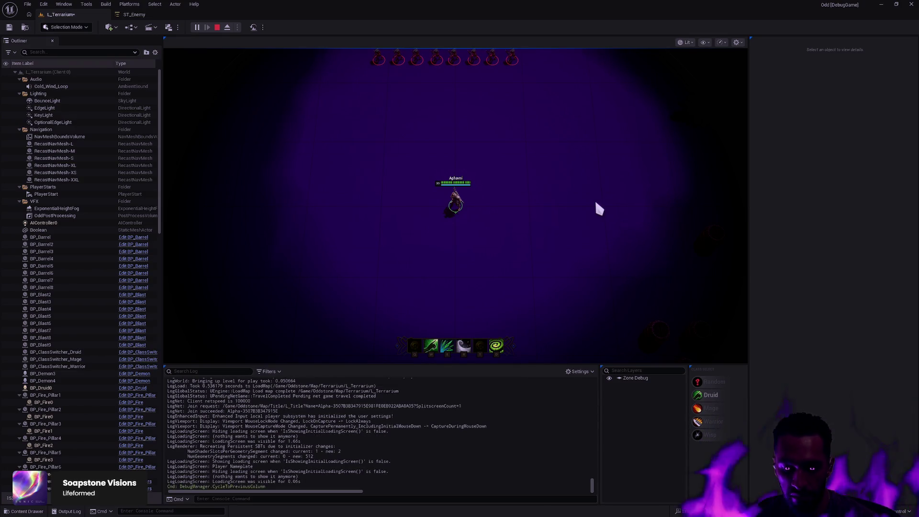
{"action": "key", "text": "Left"}
{"action": "key", "text": "ctrl+p"}
Open BP_OddAIController from an 'AIContro' search, inspect its Wait Gameplay Event nodes, and open TickStateTree
{"action": "type", "text": "AIContro"}
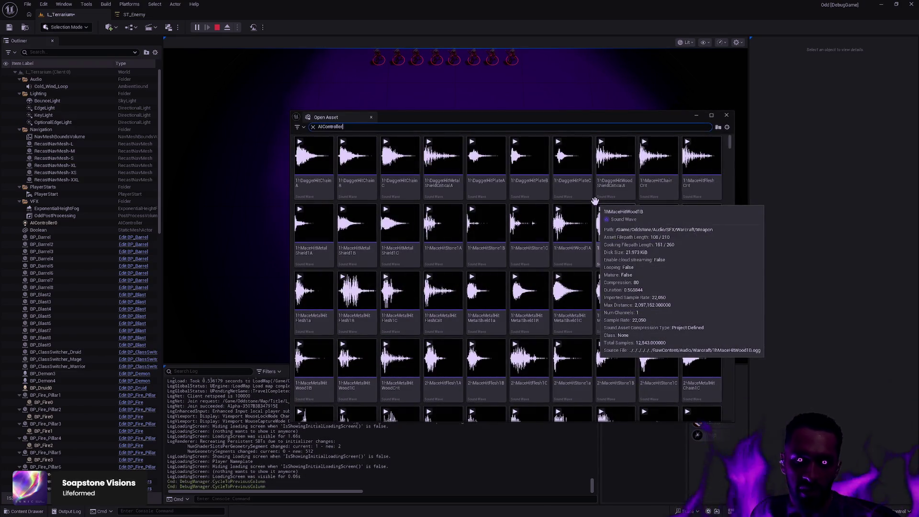
{"action": "double_click", "coordinate": [320, 194]}
{"action": "mouse_move", "coordinate": [321, 194]}
{"action": "left_mouse_down"}
{"action": "mouse_move", "coordinate": [475, 267]}
{"action": "mouse_move", "coordinate": [502, 146]}
{"action": "left_mouse_up"}
{"action": "scroll", "coordinate": [444, 216], "scroll_direction": "up", "scroll_amount": 5}
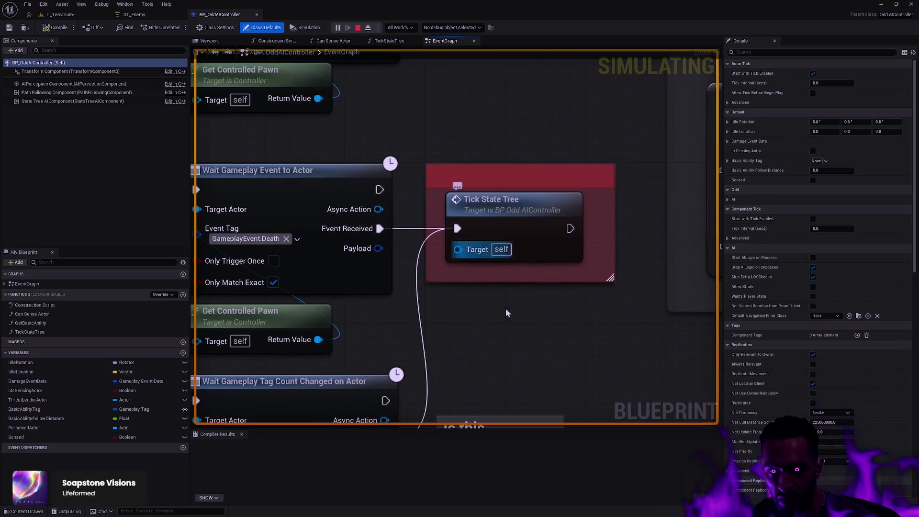
{"action": "left_click_drag", "start_coordinate": [507, 287], "coordinate": [632, 259]}
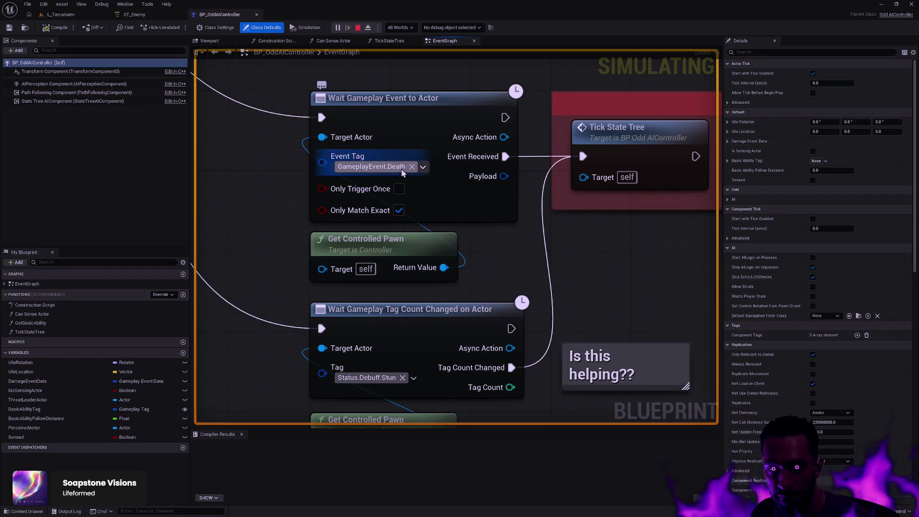
{"action": "mouse_move", "coordinate": [606, 254]}
{"action": "left_mouse_down"}
{"action": "mouse_move", "coordinate": [577, 286]}
{"action": "mouse_move", "coordinate": [449, 291]}
{"action": "mouse_move", "coordinate": [579, 321]}
{"action": "left_mouse_up"}
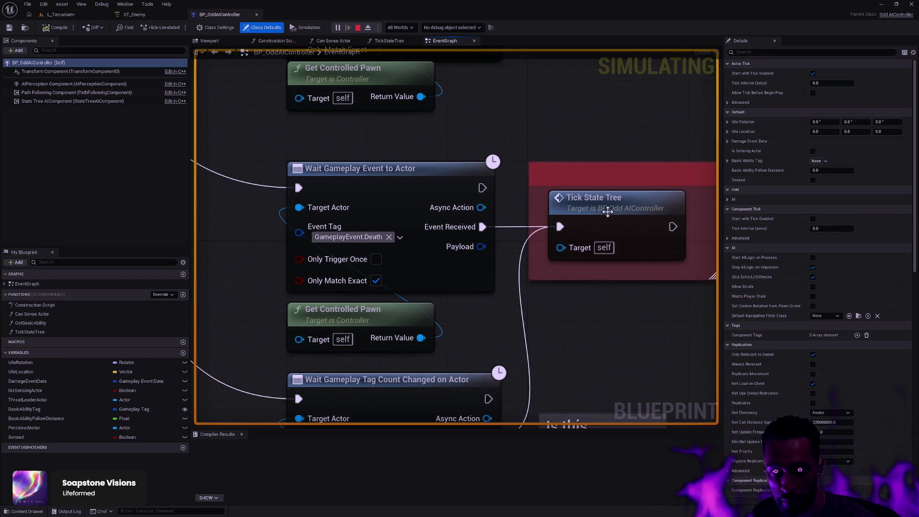
{"action": "double_click", "coordinate": [607, 213]}
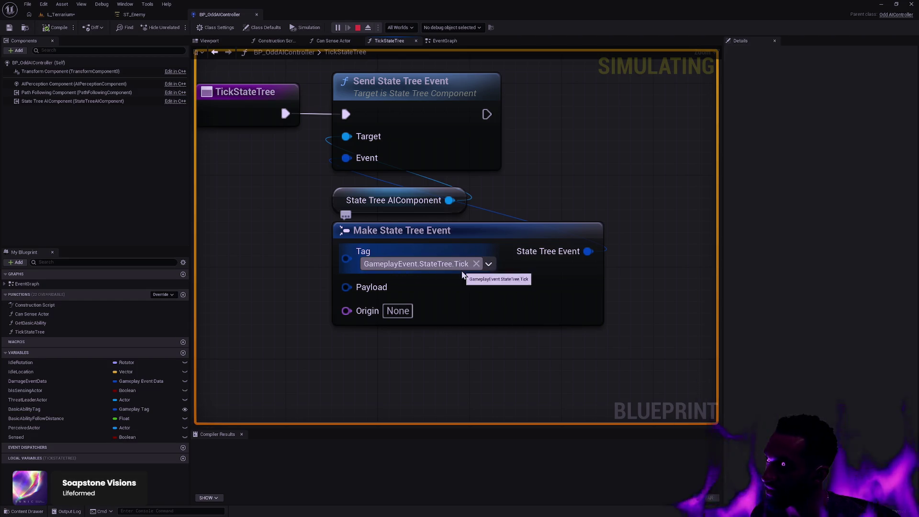
Compare ST_Enemy with the controller's EventGraph, where Wait Gameplay Event nodes feed Tick State Tree
{"action": "left_click", "coordinate": [134, 15]}
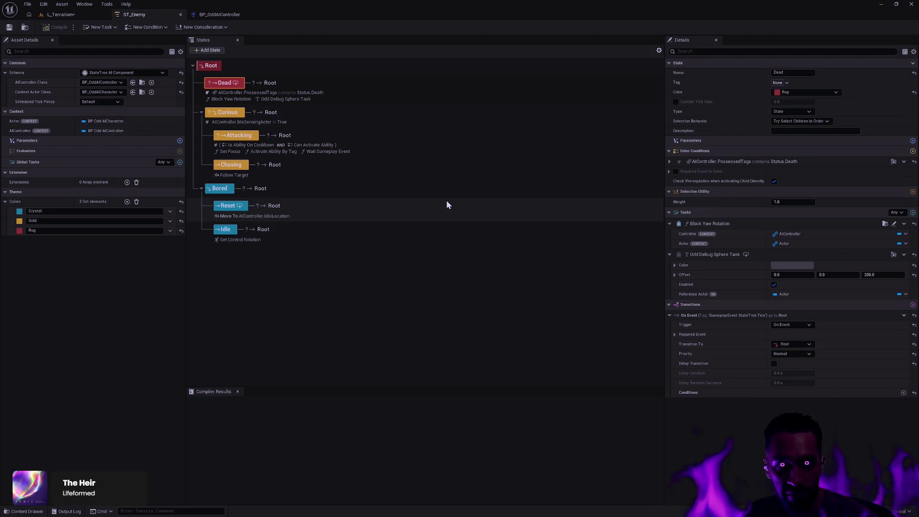
{"action": "left_click", "coordinate": [220, 14]}
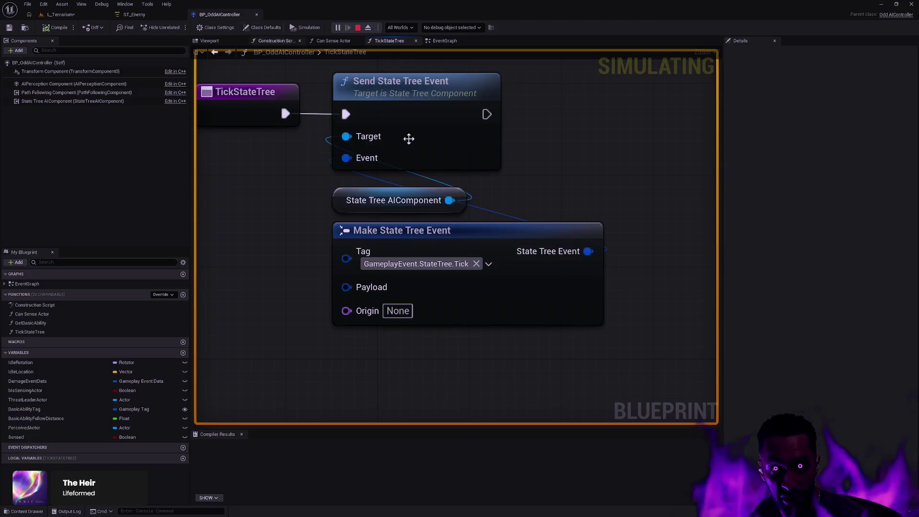
{"action": "mouse_move", "coordinate": [281, 102]}
{"action": "left_mouse_down"}
{"action": "mouse_move", "coordinate": [358, 130]}
{"action": "mouse_move", "coordinate": [460, 190]}
{"action": "left_mouse_up"}
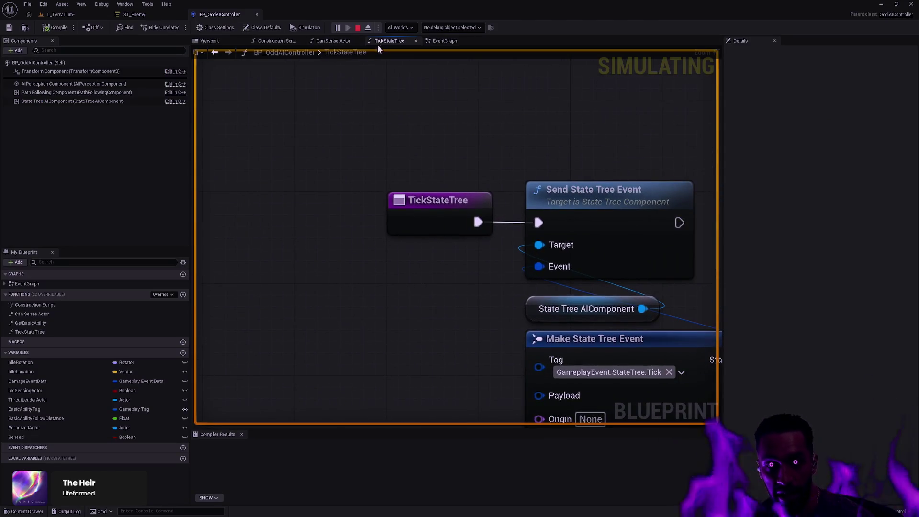
{"action": "left_click", "coordinate": [442, 41]}
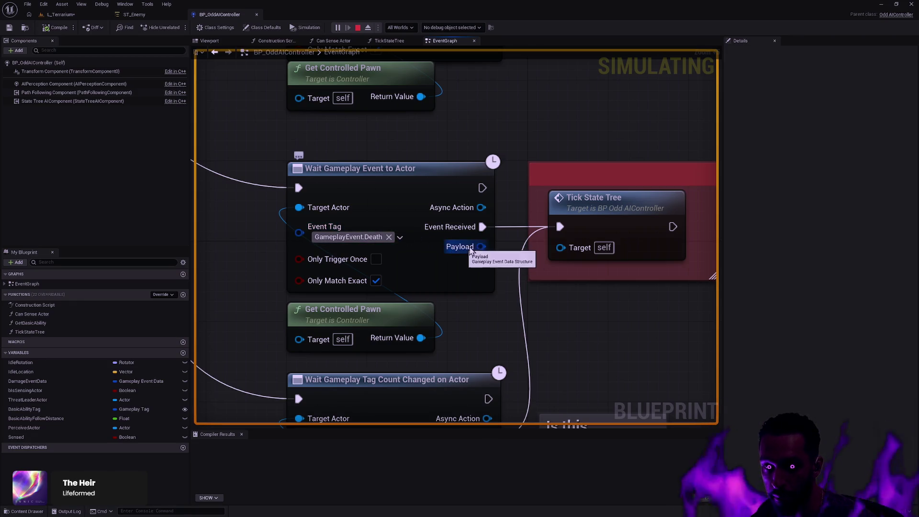
{"action": "left_click_drag", "start_coordinate": [599, 240], "coordinate": [517, 212]}
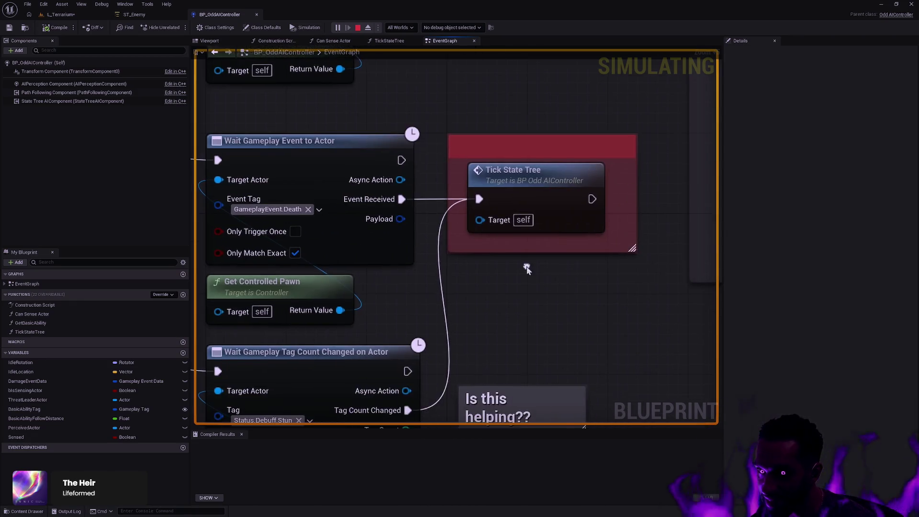
{"action": "mouse_move", "coordinate": [310, 171]}
{"action": "left_mouse_down"}
{"action": "mouse_move", "coordinate": [381, 197]}
{"action": "mouse_move", "coordinate": [479, 285]}
{"action": "mouse_move", "coordinate": [470, 263]}
{"action": "left_mouse_up"}
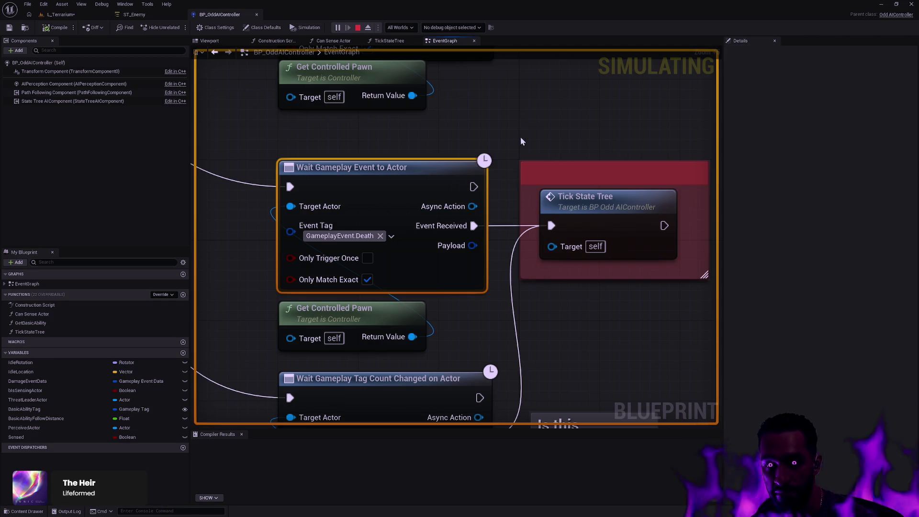
{"action": "left_click", "coordinate": [61, 15]}
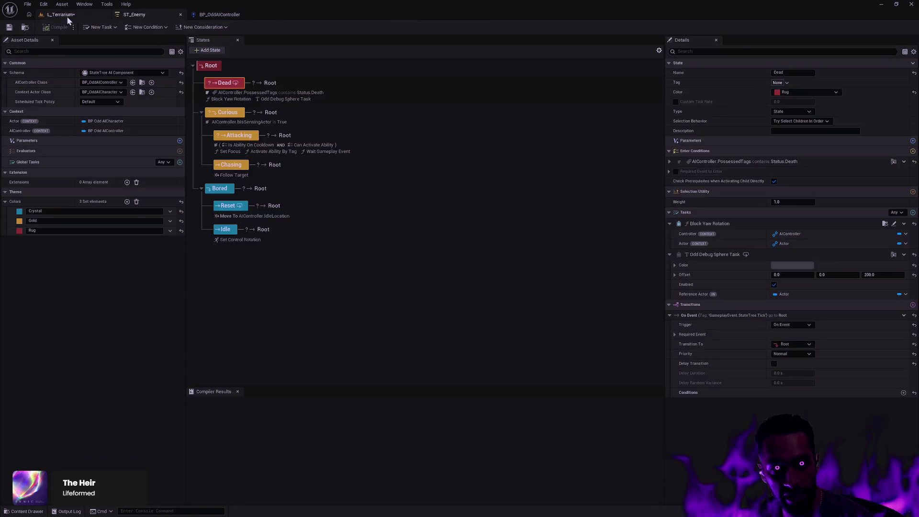
Go fullscreen with F11 and advance on the enemy row, firing E projectile volleys while running right
{"action": "key", "text": "F11"}
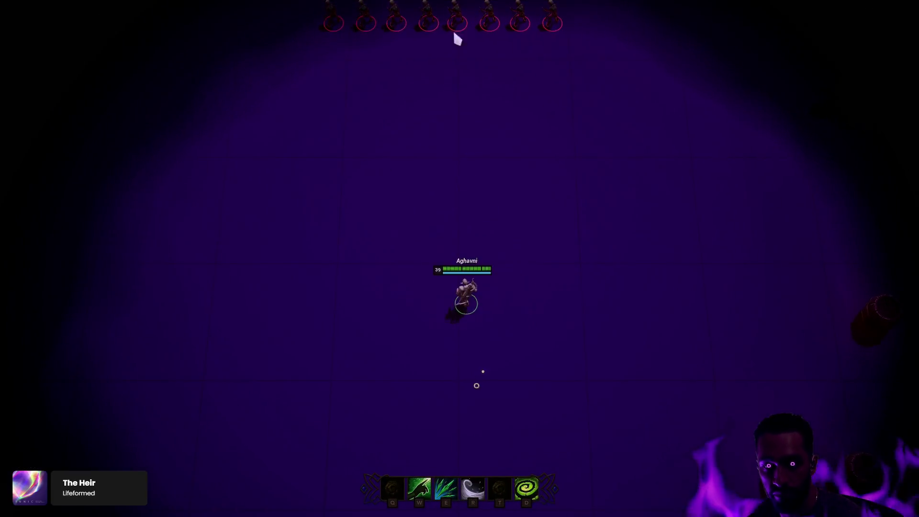
{"action": "right_click", "coordinate": [482, 383]}
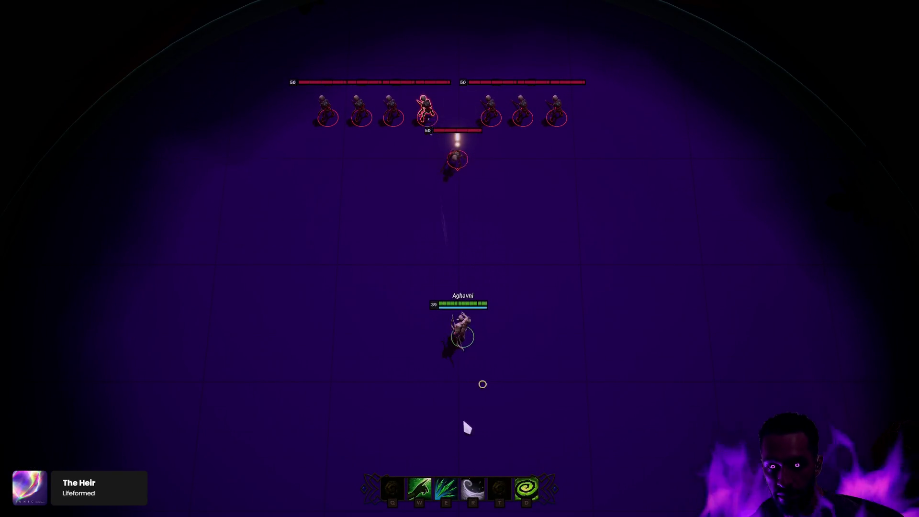
{"action": "right_click", "coordinate": [401, 421]}
{"action": "key", "text": "e"}
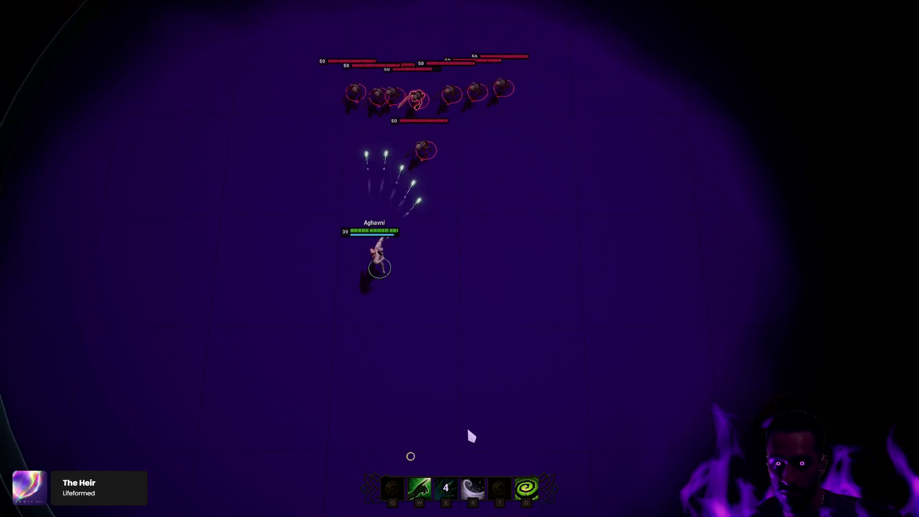
{"action": "right_click", "coordinate": [536, 391]}
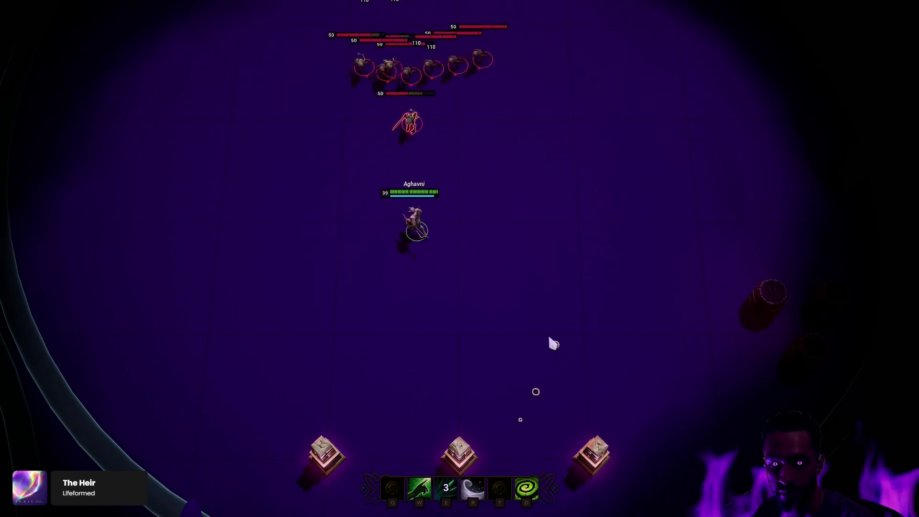
{"action": "right_click", "coordinate": [575, 284]}
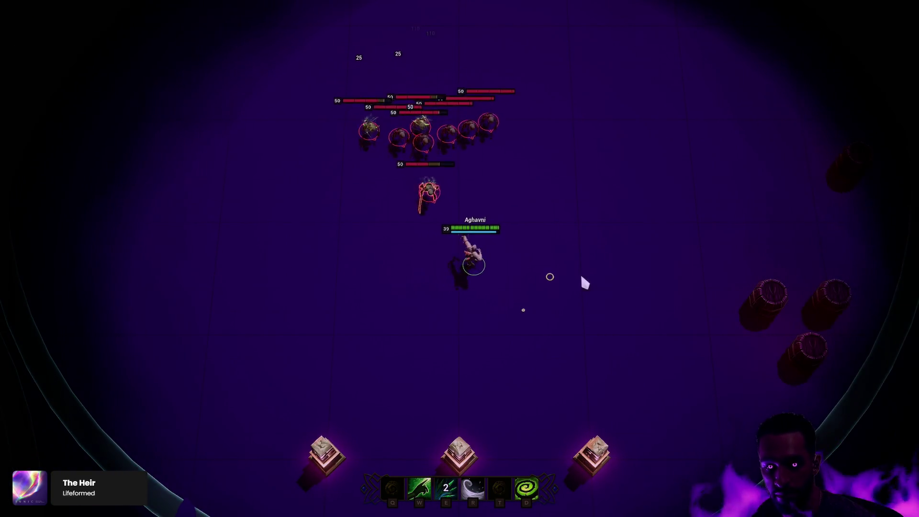
{"action": "right_click", "coordinate": [661, 271]}
{"action": "right_click", "coordinate": [690, 266]}
{"action": "right_click", "coordinate": [709, 256]}
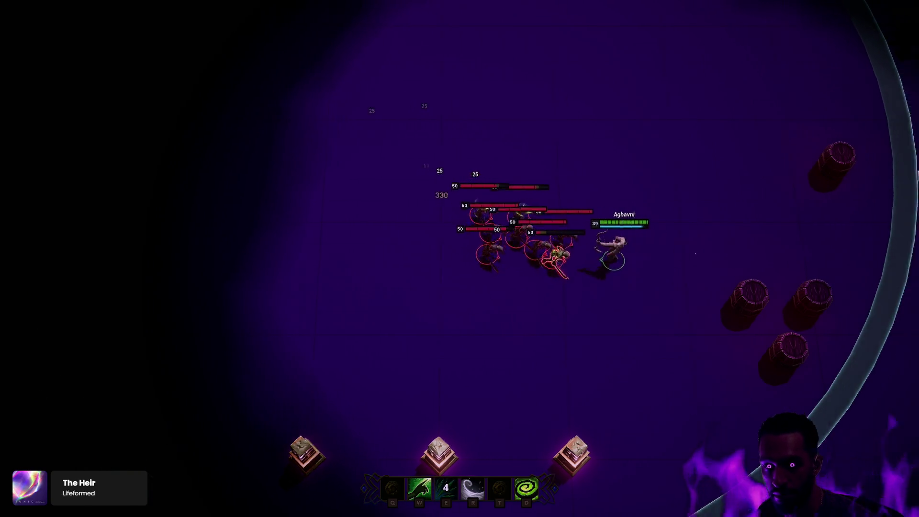
{"action": "key", "text": "e"}
{"action": "right_click", "coordinate": [633, 103]}
Kite the chasing enemies around the arena using E volleys and an R dash, then stop play
{"action": "right_click", "coordinate": [572, 84]}
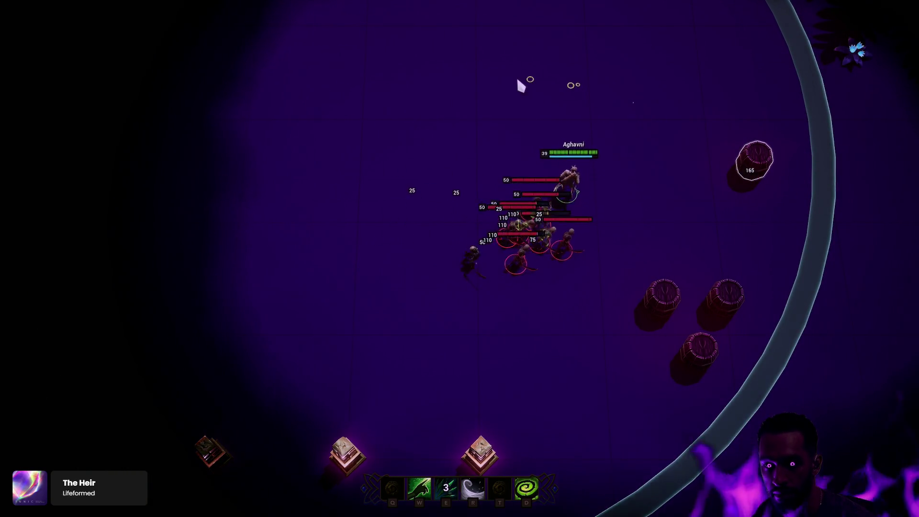
{"action": "right_click", "coordinate": [484, 81]}
{"action": "right_click", "coordinate": [442, 99]}
{"action": "right_click", "coordinate": [391, 106]}
{"action": "right_click", "coordinate": [338, 139]}
{"action": "right_click", "coordinate": [323, 264]}
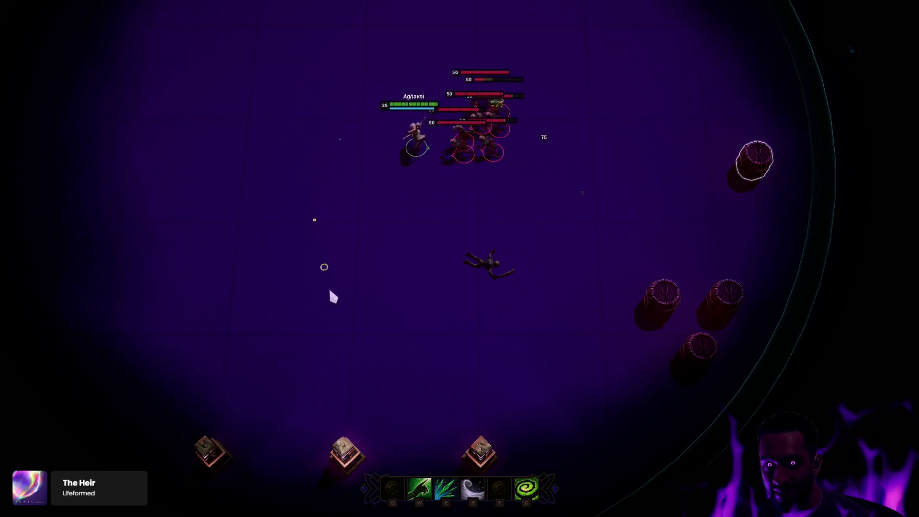
{"action": "right_click", "coordinate": [350, 311]}
{"action": "right_click", "coordinate": [380, 320]}
{"action": "right_click", "coordinate": [414, 333]}
{"action": "right_click", "coordinate": [503, 334]}
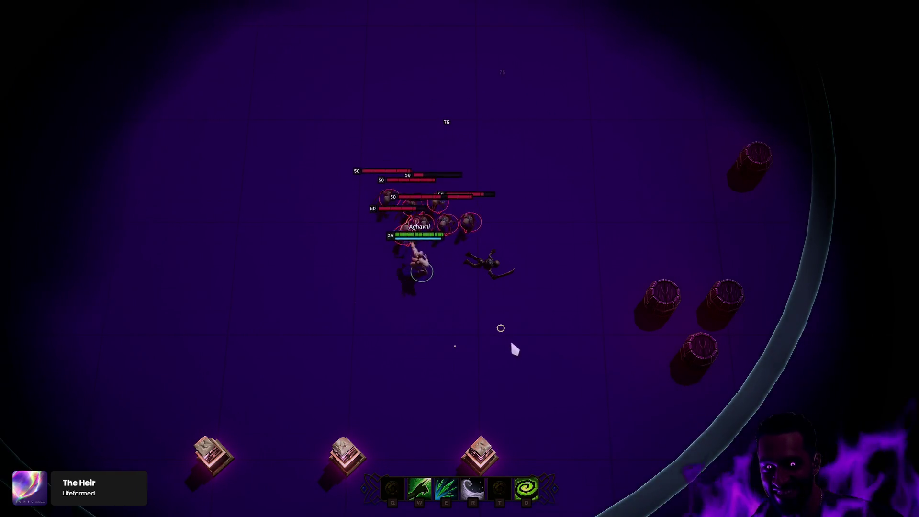
{"action": "key", "text": "e"}
{"action": "right_click", "coordinate": [574, 332]}
{"action": "right_click", "coordinate": [622, 144]}
{"action": "key", "text": "r"}
{"action": "right_click", "coordinate": [550, 105]}
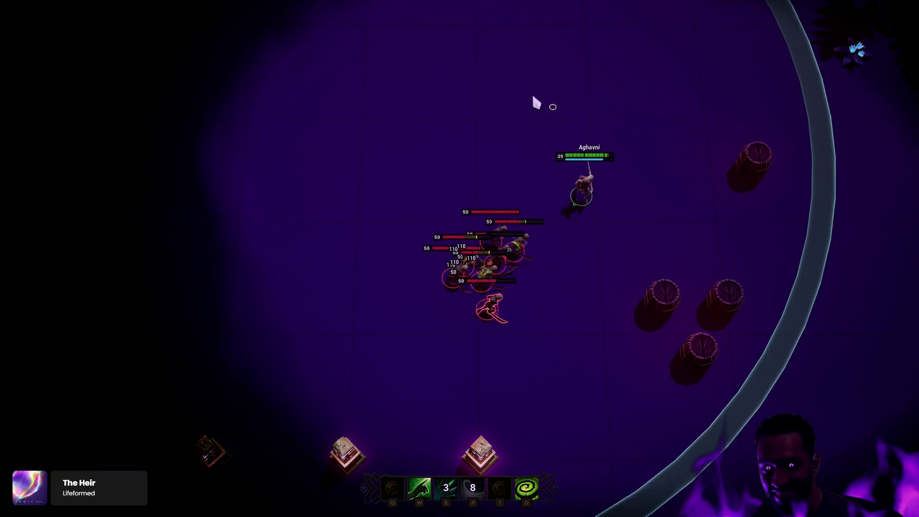
{"action": "right_click", "coordinate": [509, 86]}
{"action": "right_click", "coordinate": [669, 113]}
{"action": "right_click", "coordinate": [650, 101]}
{"action": "right_click", "coordinate": [573, 97]}
{"action": "right_click", "coordinate": [546, 99]}
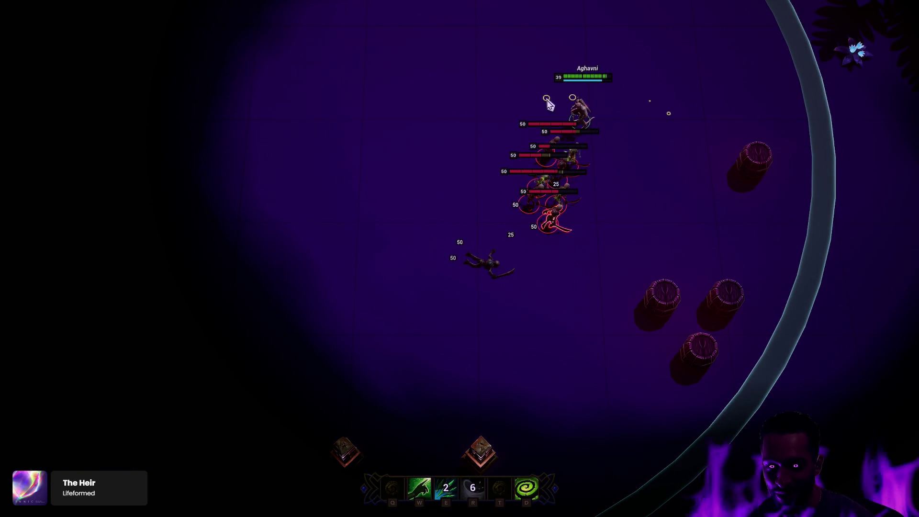
{"action": "key", "text": "Escape"}
{"action": "left_click", "coordinate": [139, 16]}
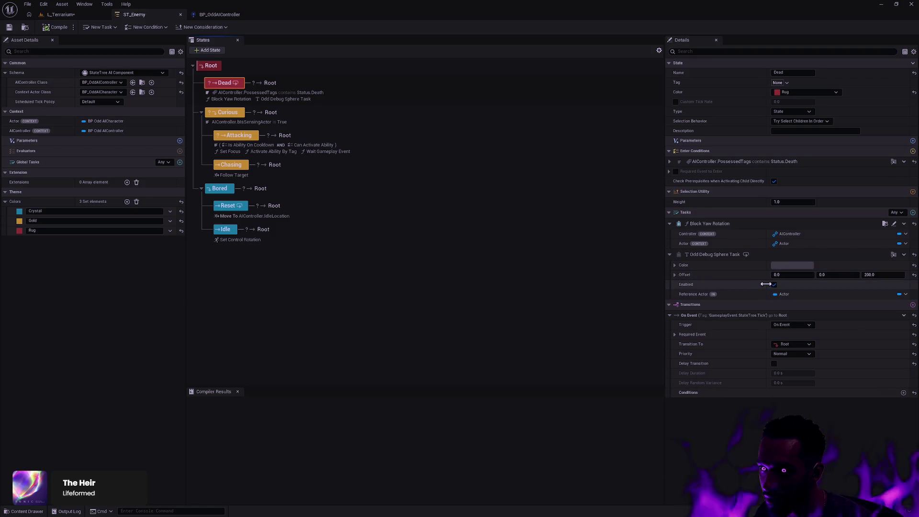
Bind the Dead state's debug sphere Reference Actor to the context Actor in ST_Enemy
{"action": "left_click", "coordinate": [902, 295]}
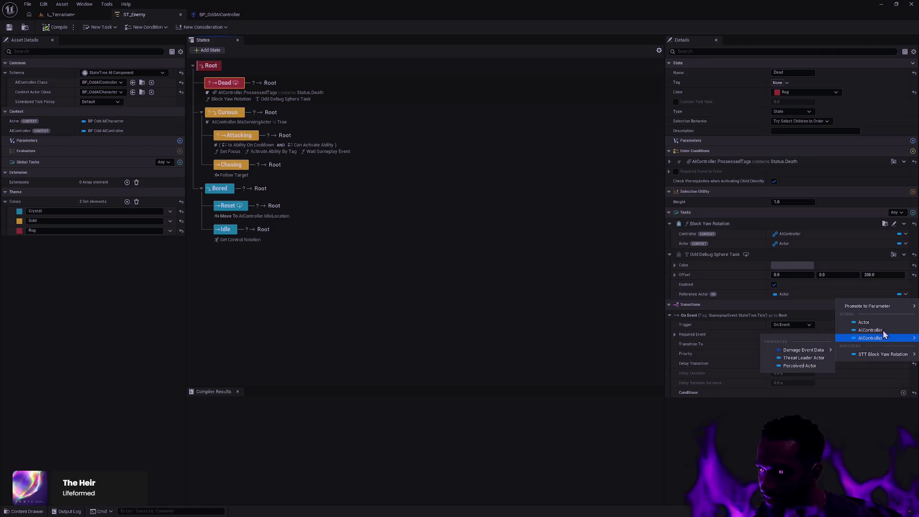
{"action": "mouse_move", "coordinate": [884, 343]}
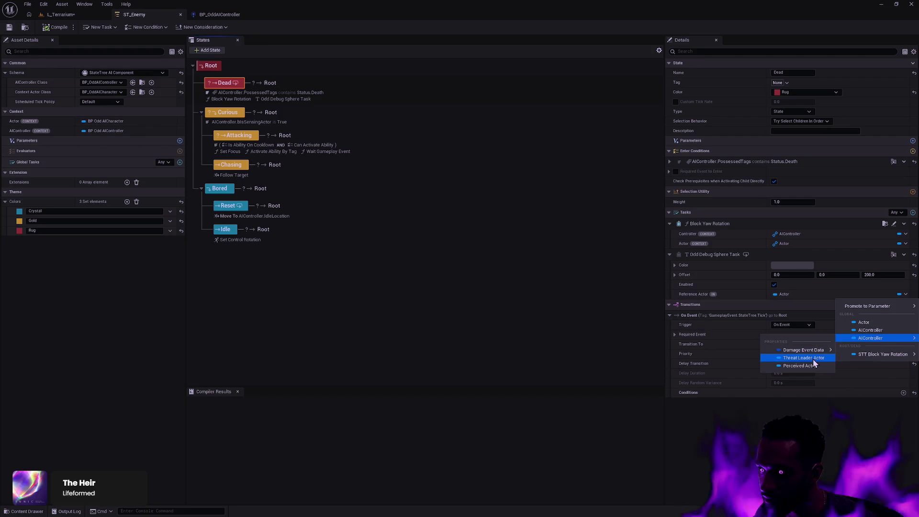
{"action": "left_click", "coordinate": [864, 323]}
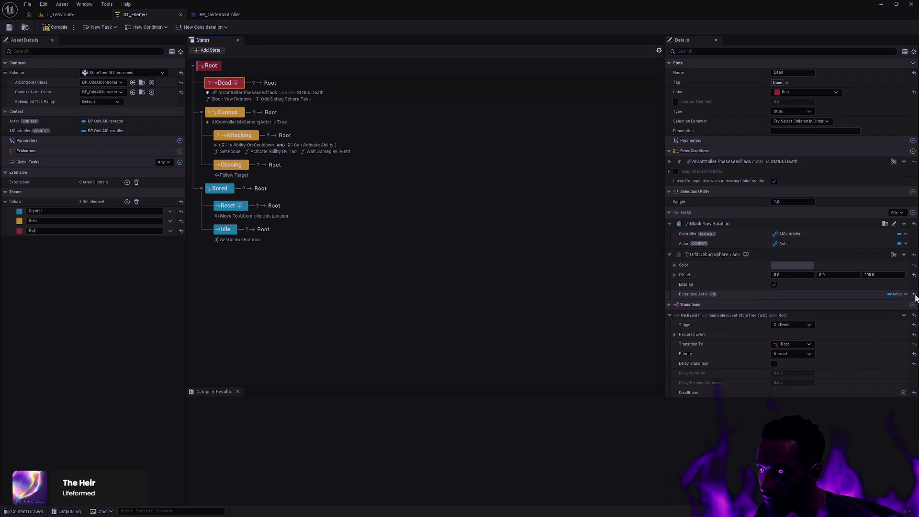
{"action": "left_click", "coordinate": [906, 294]}
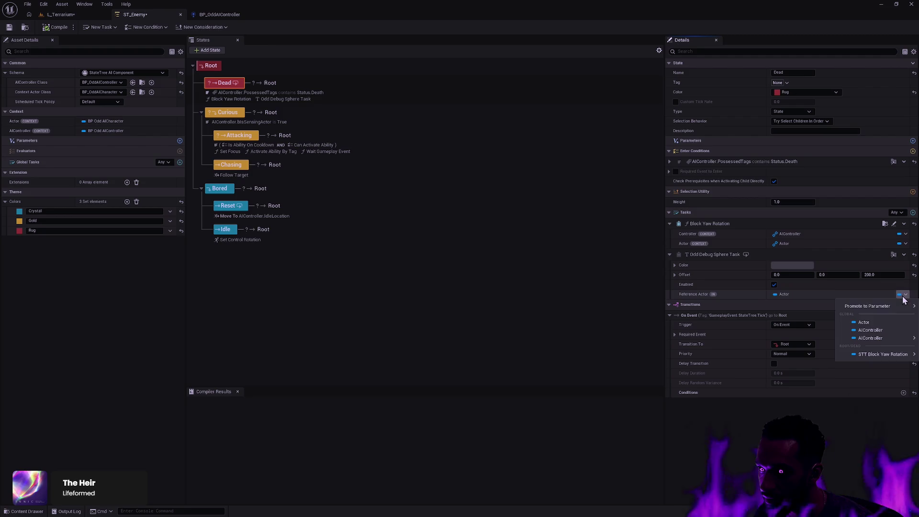
{"action": "left_click", "coordinate": [808, 299]}
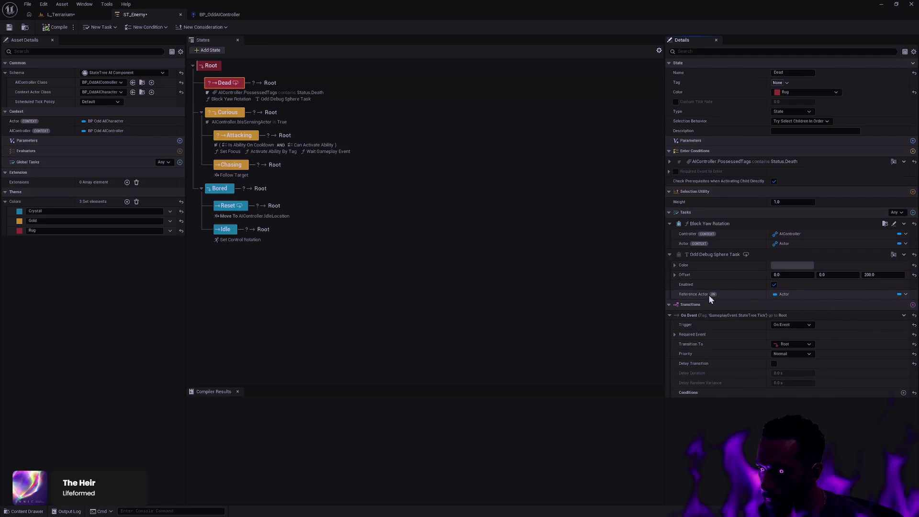
{"action": "left_click", "coordinate": [905, 294]}
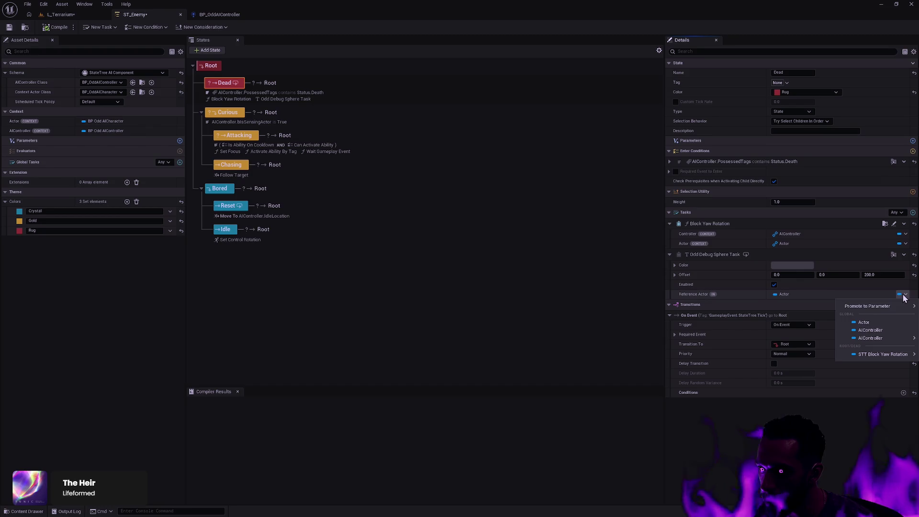
{"action": "left_click", "coordinate": [896, 323]}
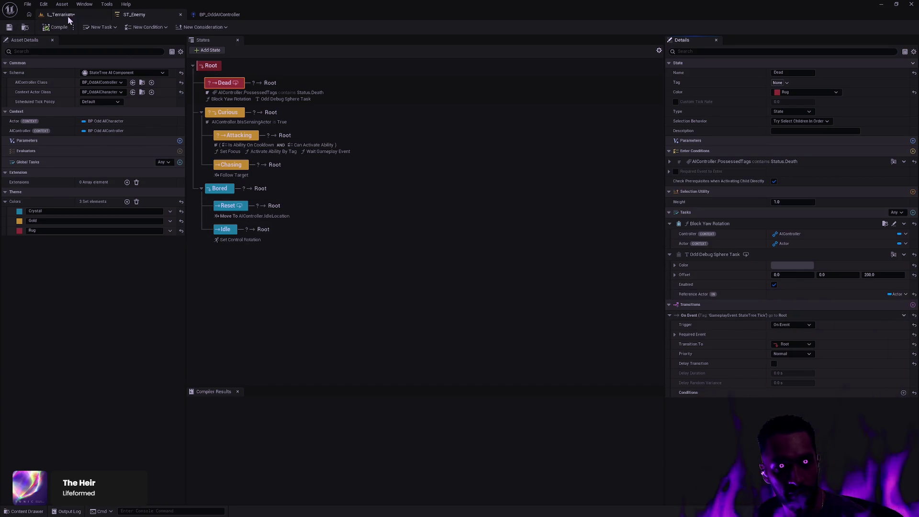
Save the L_Terrarium level and start a new Play session
{"action": "left_click", "coordinate": [68, 15]}
{"action": "left_click", "coordinate": [9, 27]}
{"action": "left_click", "coordinate": [196, 28]}
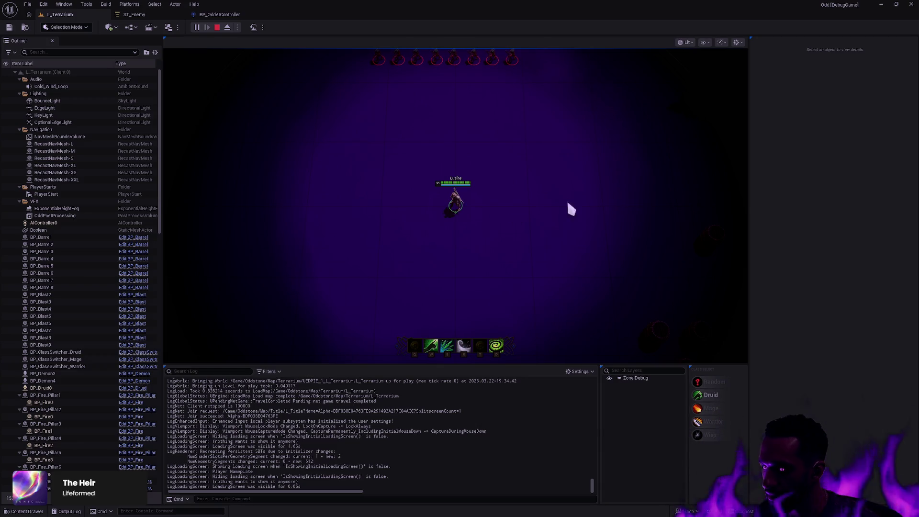
Move among the spawning enemies and hit them with the E and R abilities
{"action": "left_click", "coordinate": [576, 358]}
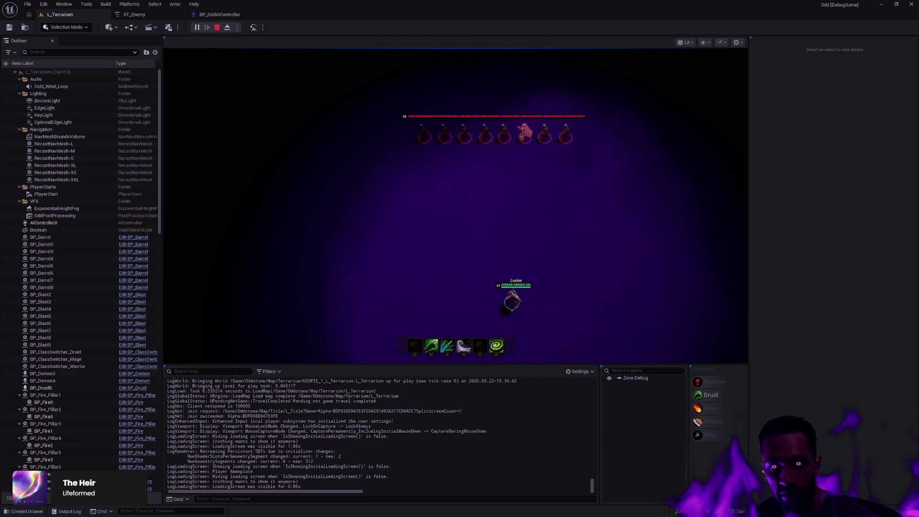
{"action": "left_click", "coordinate": [407, 317]}
{"action": "left_click", "coordinate": [370, 358]}
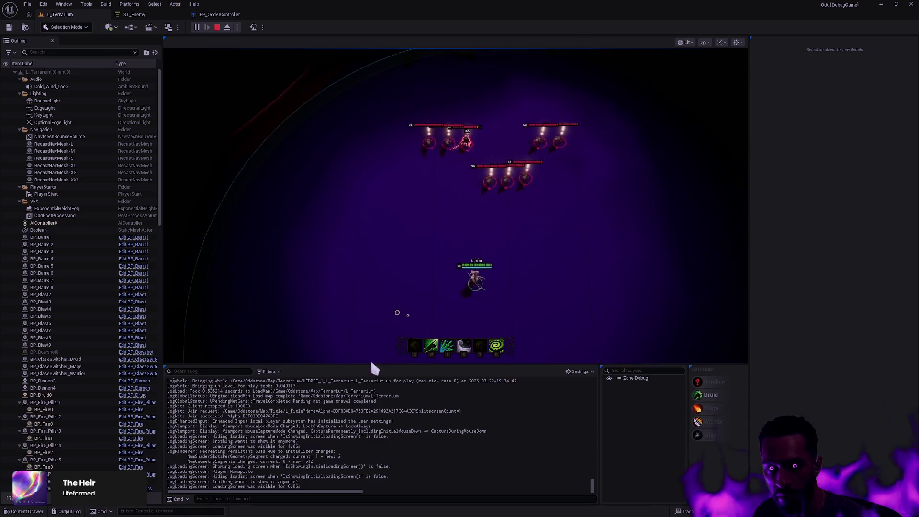
{"action": "key", "text": "e"}
{"action": "left_click", "coordinate": [578, 266]}
{"action": "key", "text": "r"}
{"action": "left_click", "coordinate": [650, 223]}
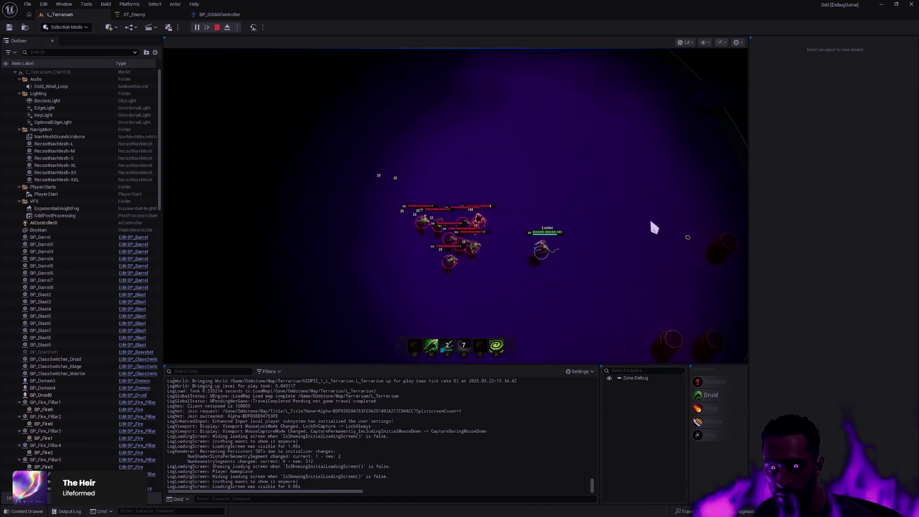
{"action": "key", "text": "e"}
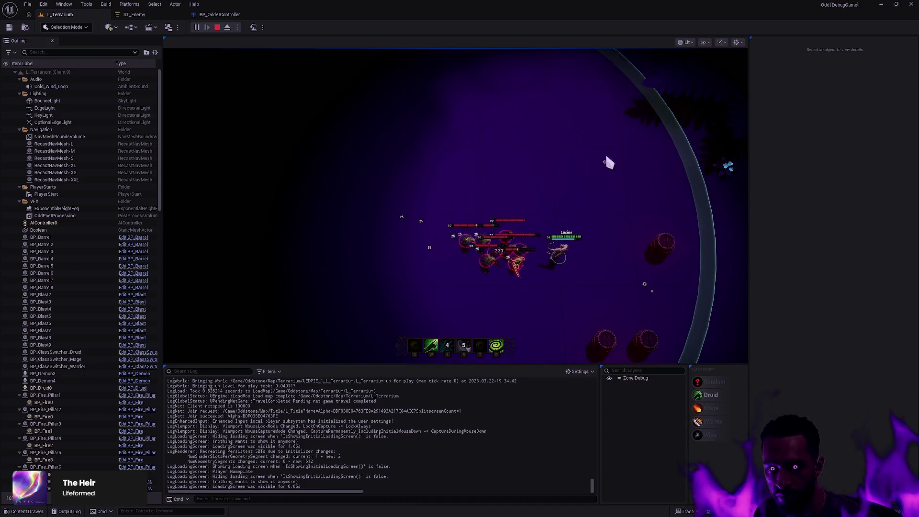
{"action": "left_click", "coordinate": [605, 156]}
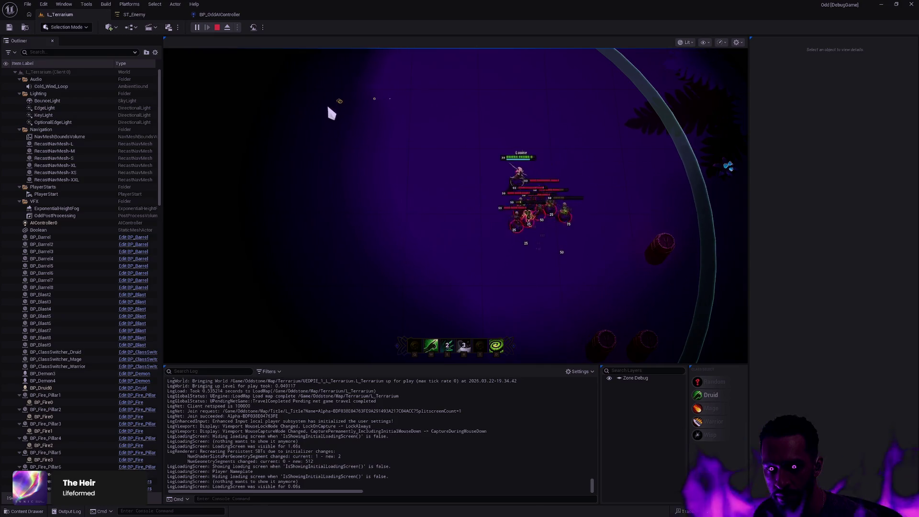
{"action": "left_click", "coordinate": [313, 122]}
Go fullscreen with F11 and kite the chasing enemies around the arena, casting E
{"action": "key", "text": "F11"}
{"action": "left_click", "coordinate": [299, 317]}
{"action": "left_click", "coordinate": [278, 376]}
{"action": "key", "text": "e"}
{"action": "left_click", "coordinate": [415, 391]}
{"action": "left_click", "coordinate": [474, 396]}
{"action": "left_click", "coordinate": [525, 376]}
{"action": "left_click", "coordinate": [575, 336]}
{"action": "left_click", "coordinate": [626, 282]}
{"action": "left_click", "coordinate": [661, 272]}
{"action": "left_click", "coordinate": [566, 153]}
{"action": "left_click", "coordinate": [438, 120]}
{"action": "left_click", "coordinate": [407, 120]}
{"action": "left_click", "coordinate": [361, 119]}
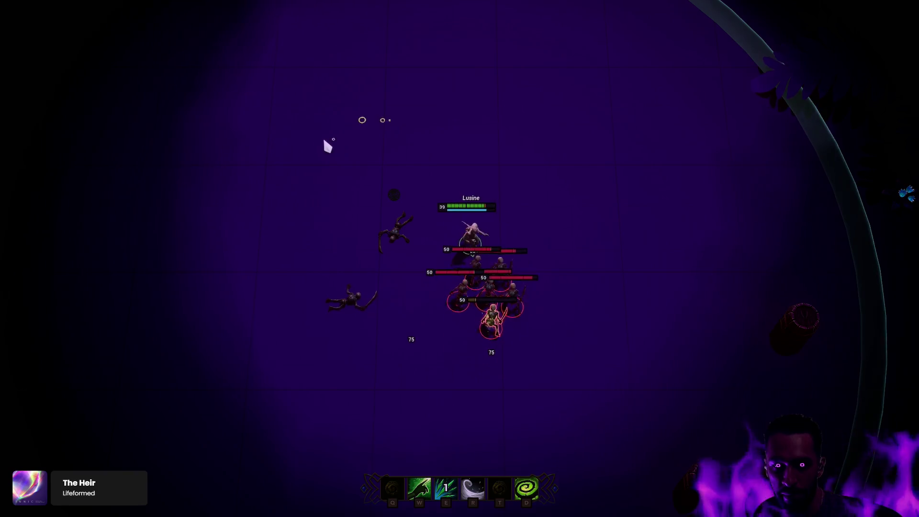
{"action": "left_click", "coordinate": [334, 140]}
{"action": "left_click", "coordinate": [309, 139]}
{"action": "left_click", "coordinate": [294, 149]}
{"action": "left_click", "coordinate": [276, 201]}
{"action": "left_click", "coordinate": [252, 283]}
{"action": "left_click", "coordinate": [238, 330]}
{"action": "key", "text": "e"}
Keep circling the enemy pack, striking with E and the long-cooldown D ability
{"action": "left_click", "coordinate": [425, 363]}
{"action": "left_click", "coordinate": [486, 354]}
{"action": "left_click", "coordinate": [512, 370]}
{"action": "left_click", "coordinate": [526, 285]}
{"action": "left_click", "coordinate": [516, 224]}
{"action": "left_click", "coordinate": [554, 206]}
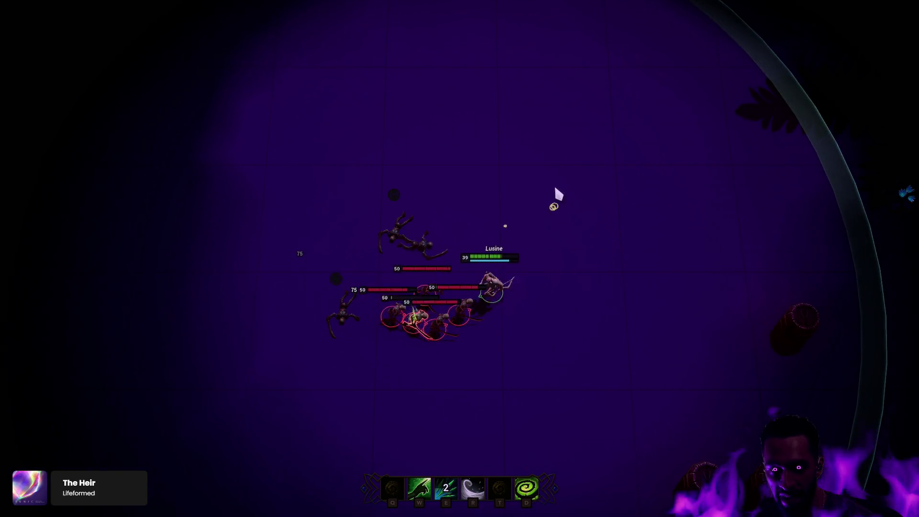
{"action": "left_click", "coordinate": [555, 188]}
{"action": "left_click", "coordinate": [554, 166]}
{"action": "left_click", "coordinate": [448, 141]}
{"action": "key", "text": "e"}
{"action": "left_click", "coordinate": [376, 146]}
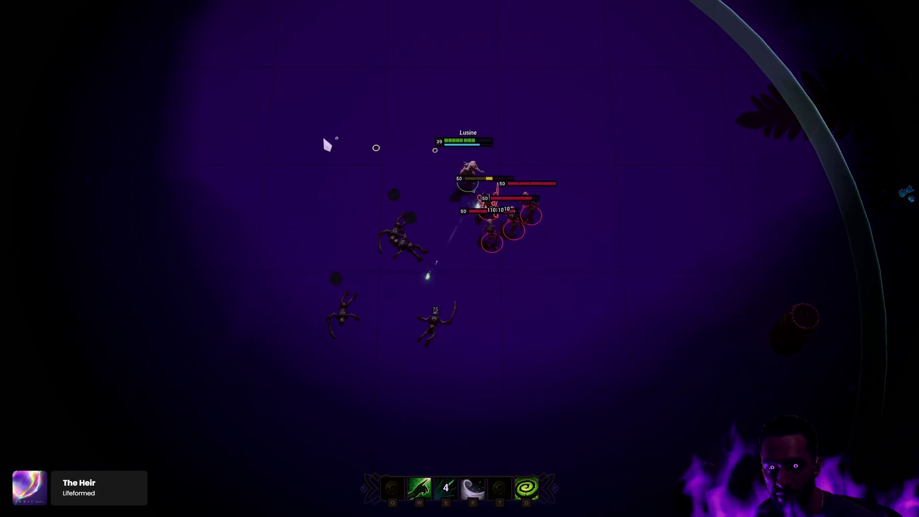
{"action": "left_click", "coordinate": [337, 138]}
{"action": "left_click", "coordinate": [296, 144]}
{"action": "left_click", "coordinate": [260, 167]}
{"action": "left_click", "coordinate": [230, 311]}
{"action": "key", "text": "d"}
{"action": "left_click", "coordinate": [262, 372]}
{"action": "left_click", "coordinate": [291, 381]}
{"action": "left_click", "coordinate": [332, 394]}
{"action": "left_click", "coordinate": [367, 399]}
Dash with R and keep attacking with E until the last enemy is hit
{"action": "left_click", "coordinate": [405, 325]}
{"action": "key", "text": "r"}
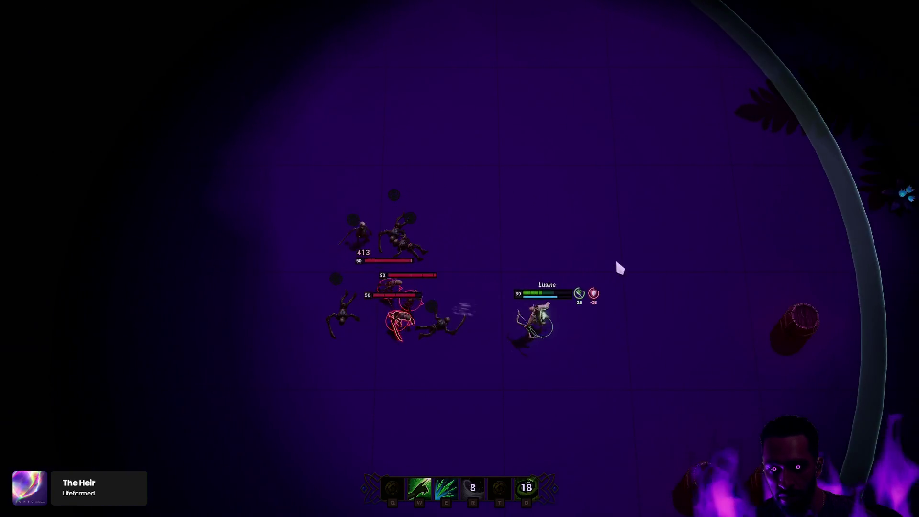
{"action": "left_click", "coordinate": [637, 212]}
{"action": "key", "text": "e"}
{"action": "left_click", "coordinate": [614, 150]}
{"action": "left_click", "coordinate": [542, 131]}
{"action": "left_click", "coordinate": [408, 125]}
{"action": "left_click", "coordinate": [324, 146]}
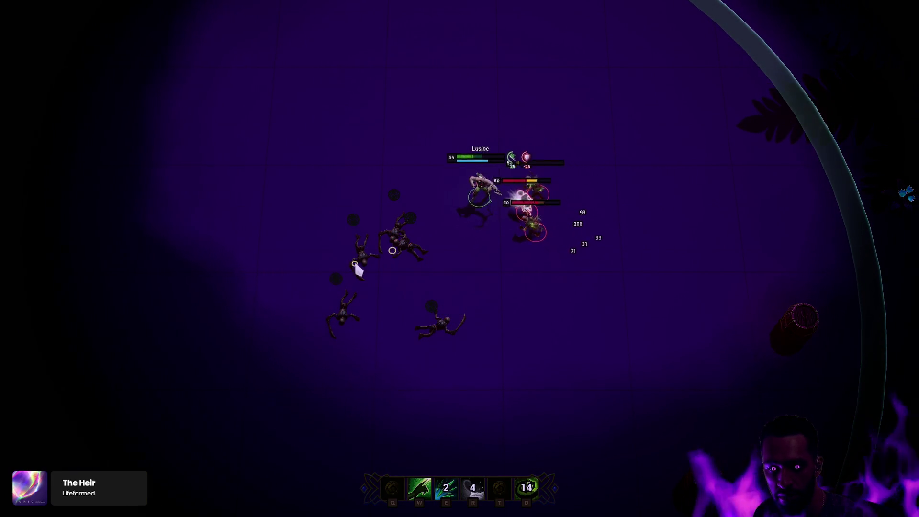
{"action": "left_click", "coordinate": [280, 255]}
{"action": "left_click", "coordinate": [585, 92]}
{"action": "left_click", "coordinate": [665, 96]}
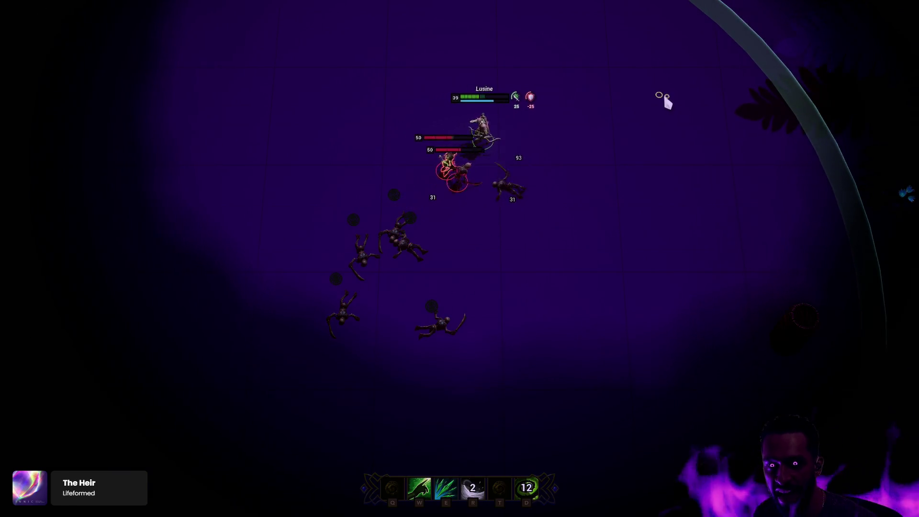
{"action": "left_click", "coordinate": [679, 109]}
{"action": "left_click", "coordinate": [682, 170]}
{"action": "left_click", "coordinate": [665, 258]}
{"action": "key", "text": "e"}
{"action": "left_click", "coordinate": [601, 332]}
{"action": "left_click", "coordinate": [560, 317]}
{"action": "left_click", "coordinate": [455, 326]}
{"action": "left_click", "coordinate": [320, 301]}
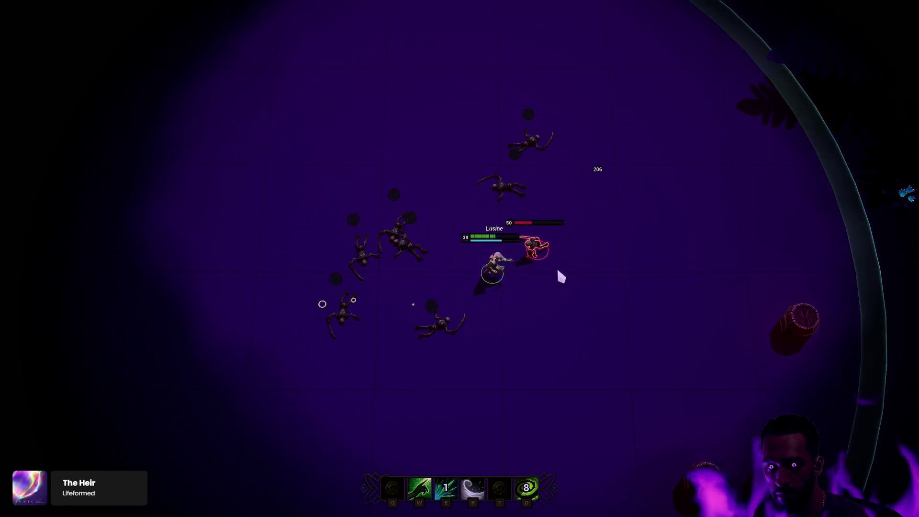
{"action": "left_click", "coordinate": [408, 256]}
{"action": "key", "text": "e"}
Walk among the fallen enemies, then leave fullscreen with F11
{"action": "left_click", "coordinate": [482, 109]}
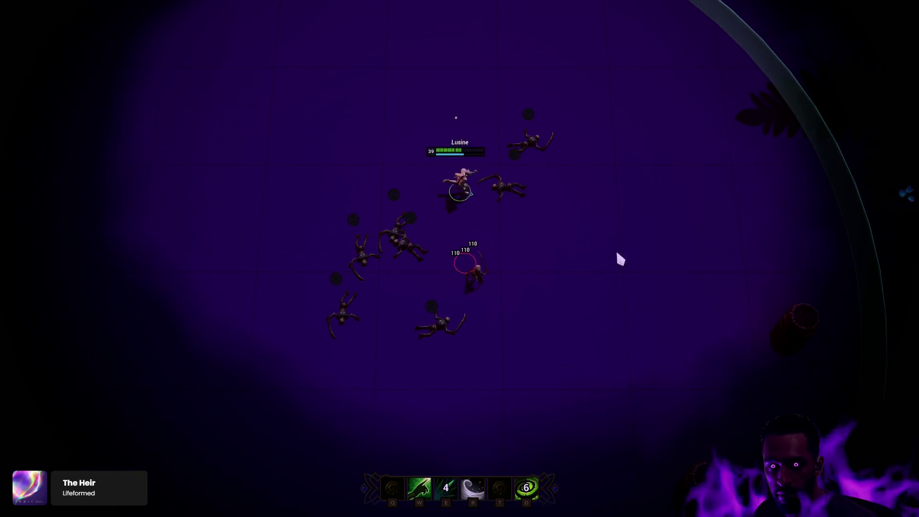
{"action": "left_click", "coordinate": [593, 353]}
{"action": "left_click", "coordinate": [479, 390]}
{"action": "left_click", "coordinate": [581, 400]}
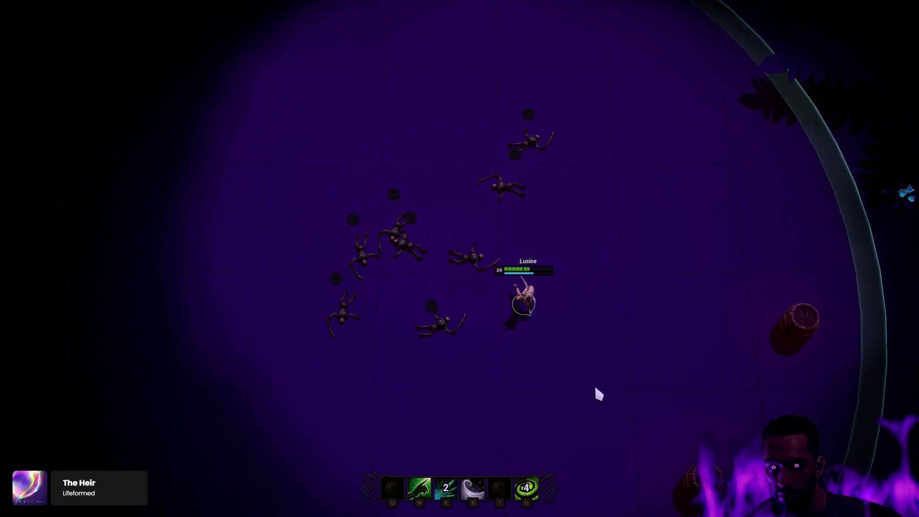
{"action": "left_click", "coordinate": [646, 201]}
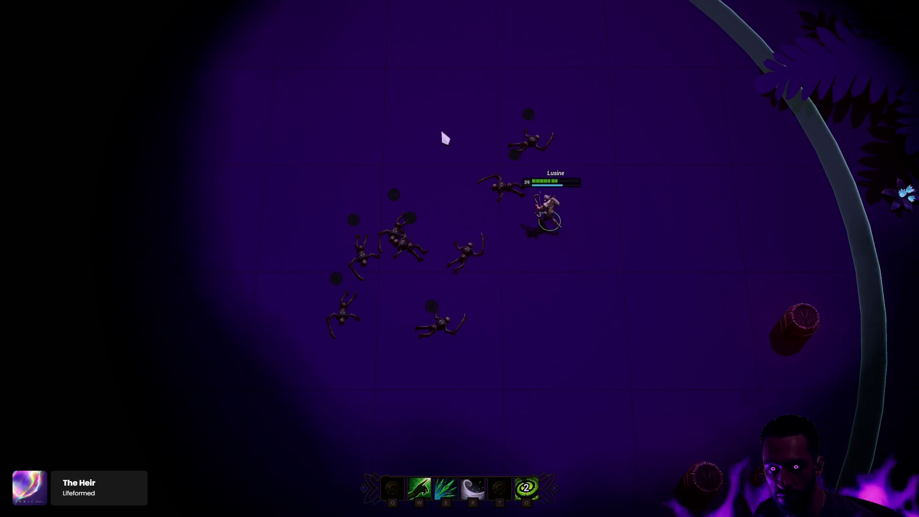
{"action": "right_click", "coordinate": [398, 152]}
{"action": "right_click", "coordinate": [532, 249]}
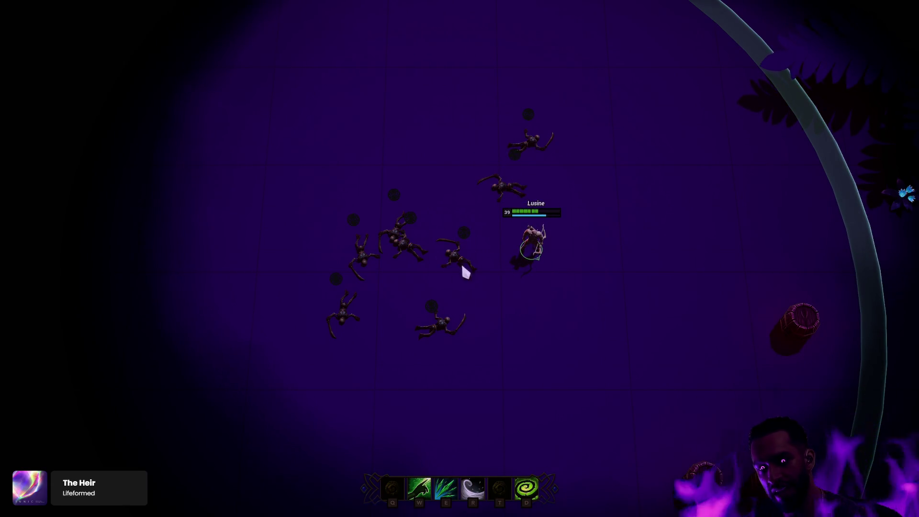
{"action": "right_click", "coordinate": [460, 179]}
{"action": "right_click", "coordinate": [539, 262]}
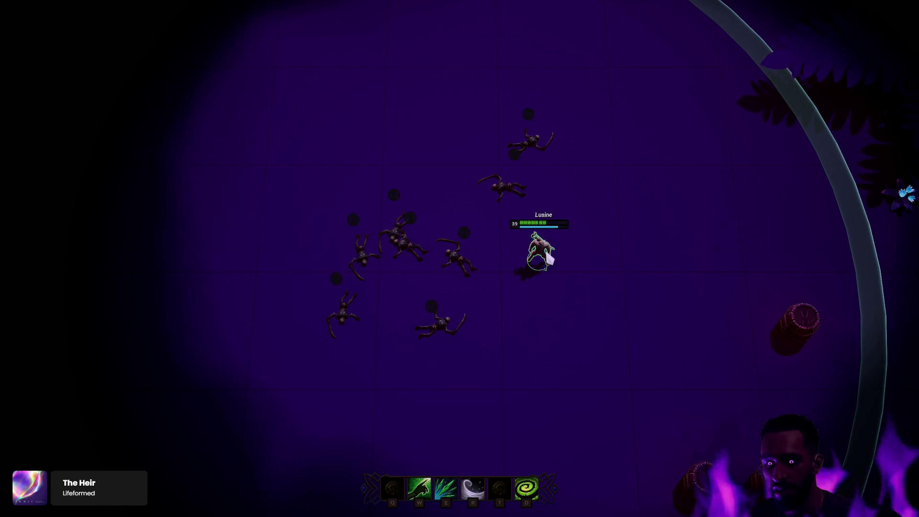
{"action": "key", "text": "F11"}
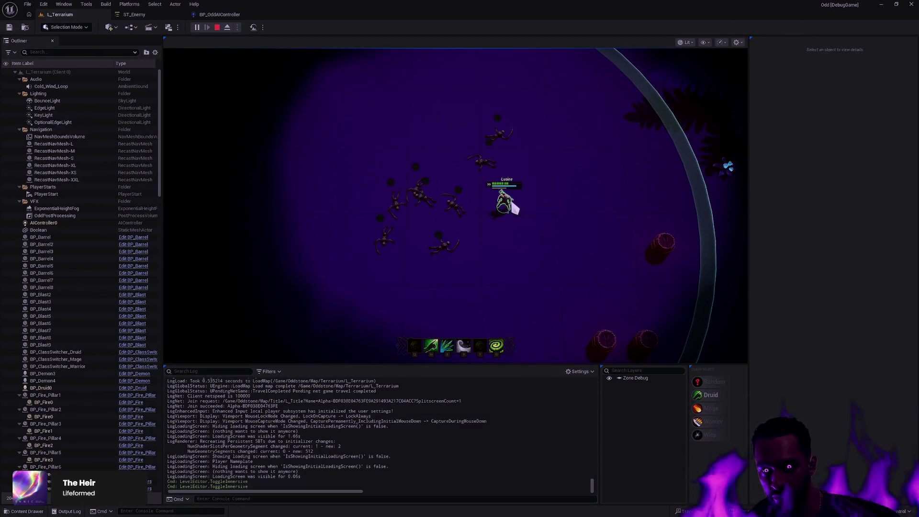
Cast the W heal, toggle F11 fullscreen on and off, and stop play with Esc
{"action": "key", "text": "w"}
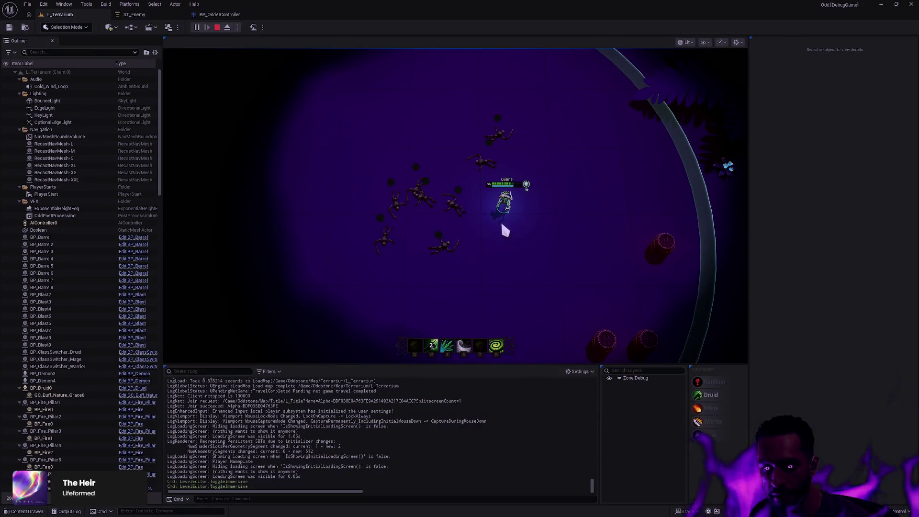
{"action": "key", "text": "F11"}
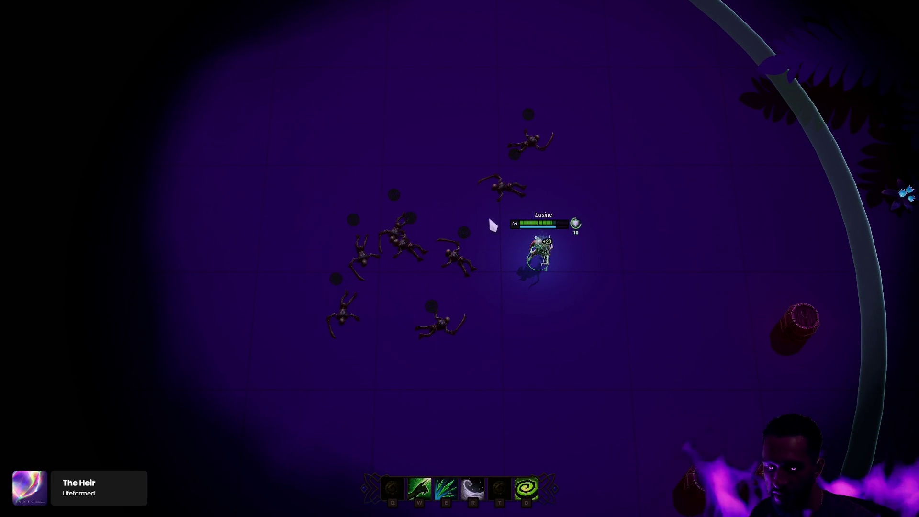
{"action": "key", "text": "F11"}
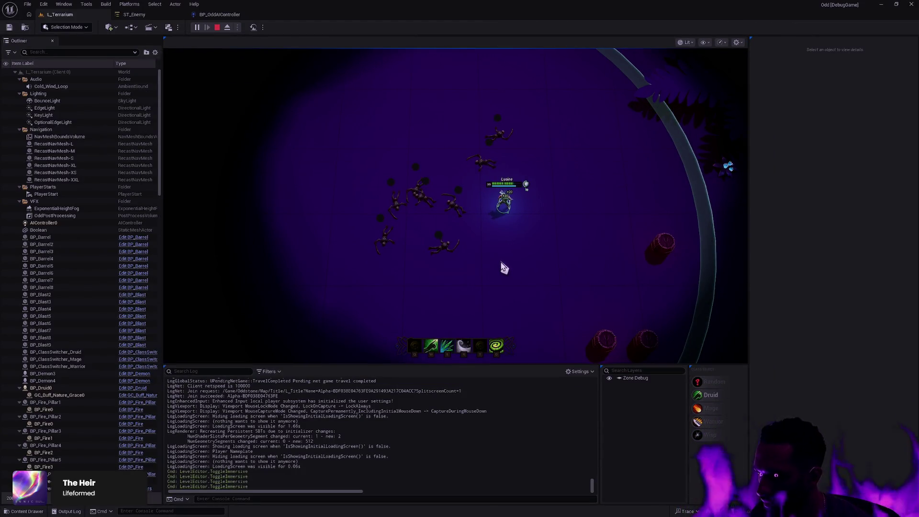
{"action": "key", "text": "Escape"}
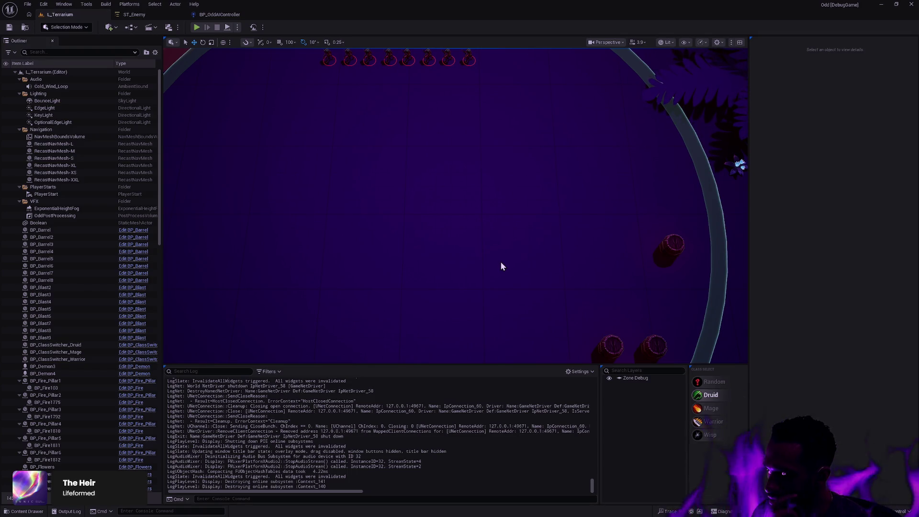
{"action": "left_click", "coordinate": [134, 14]}
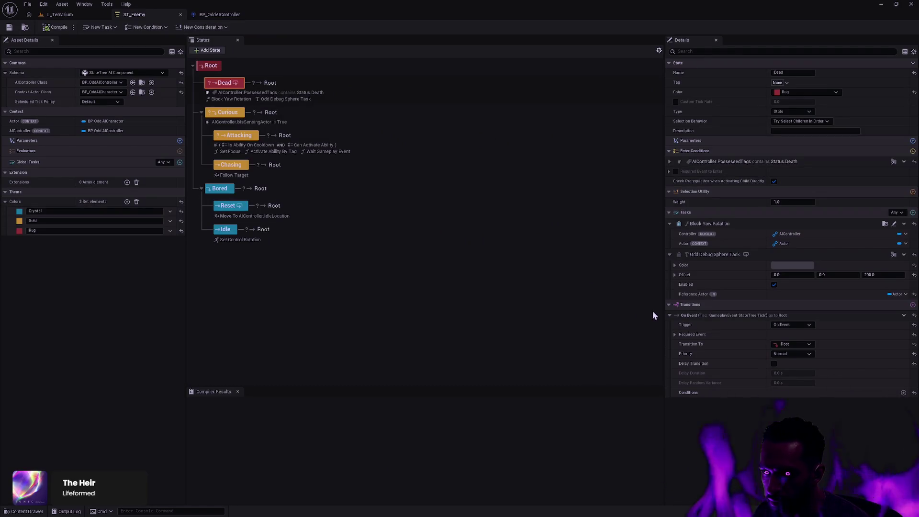
Keep On Event as the Dead transition's trigger and list the conditions available to add
{"action": "left_click", "coordinate": [788, 327]}
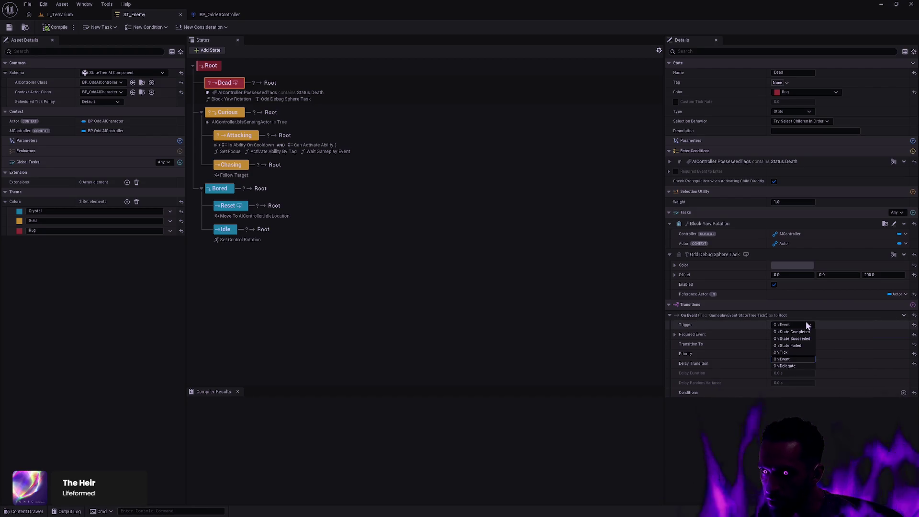
{"action": "left_click", "coordinate": [807, 326]}
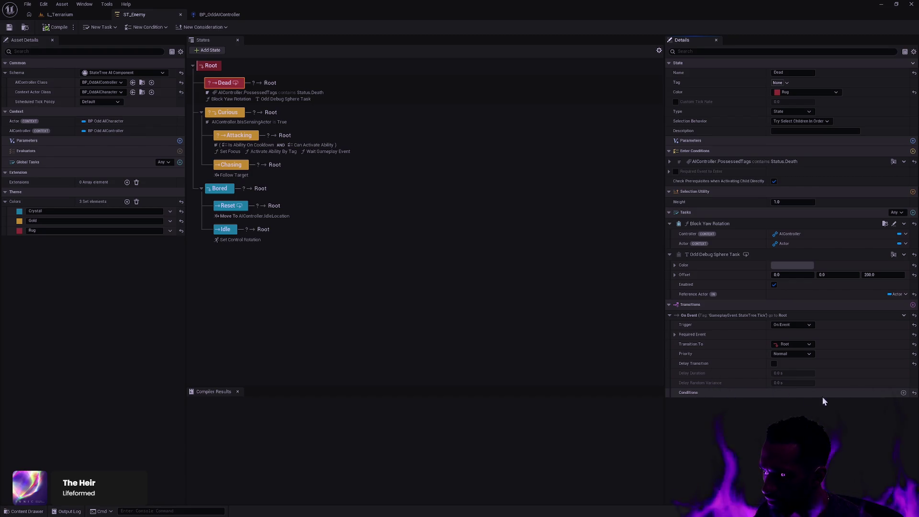
{"action": "left_click", "coordinate": [903, 392]}
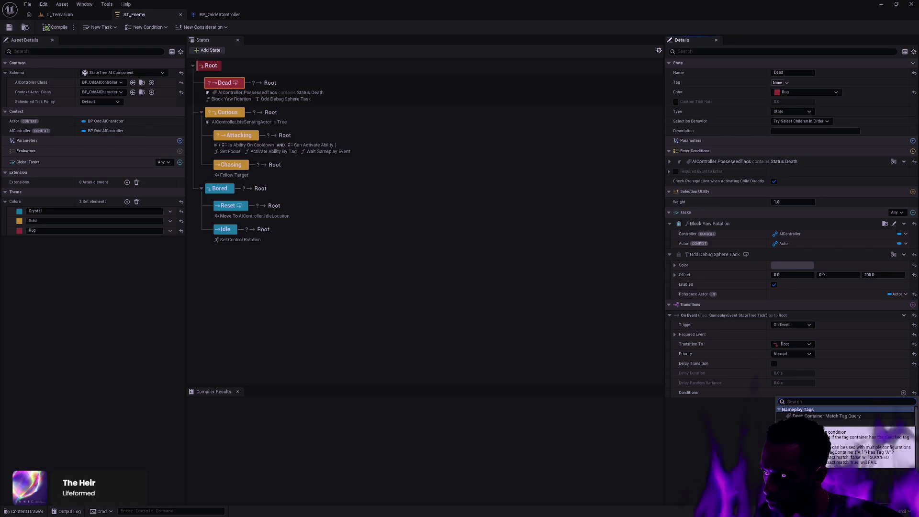
Browse the condition list without adding one, then show the Curious state's details
{"action": "scroll", "coordinate": [843, 458], "scroll_direction": "down", "scroll_amount": 3}
{"action": "scroll", "coordinate": [839, 450], "scroll_direction": "down", "scroll_amount": 2}
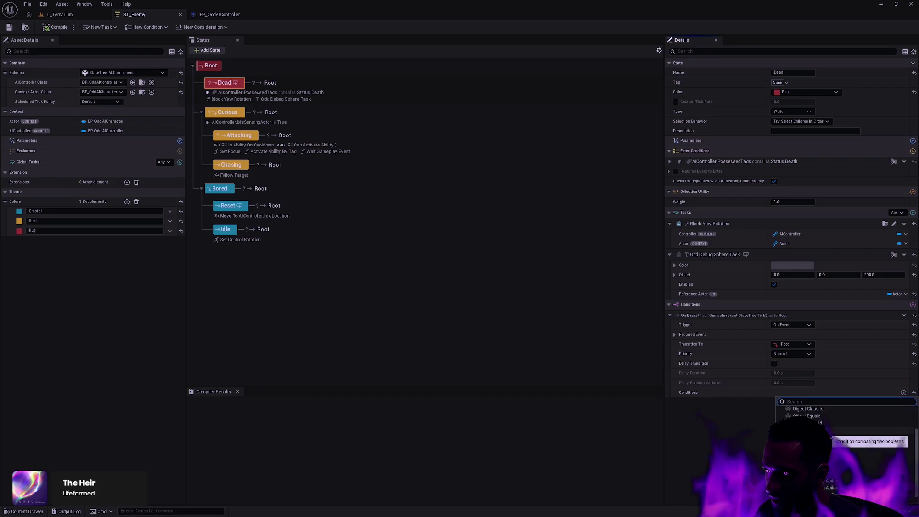
{"action": "scroll", "coordinate": [835, 450], "scroll_direction": "down", "scroll_amount": 1}
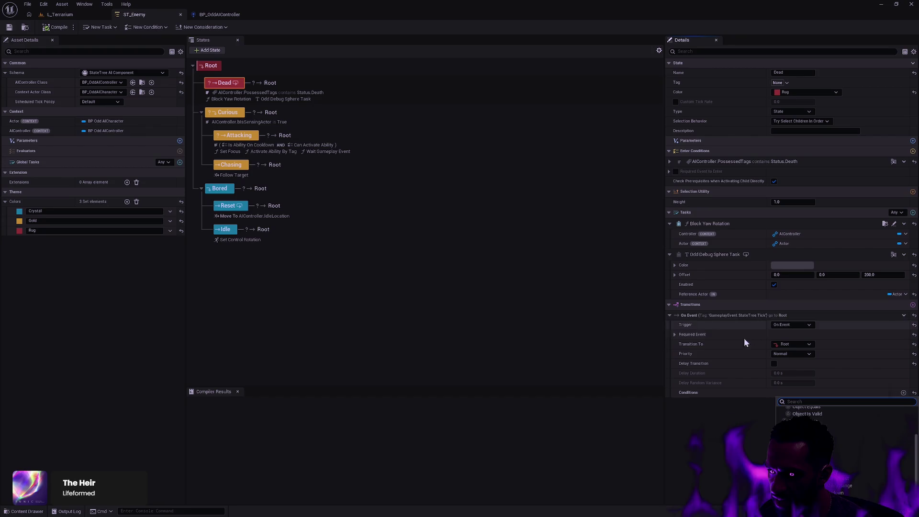
{"action": "left_click", "coordinate": [228, 121]}
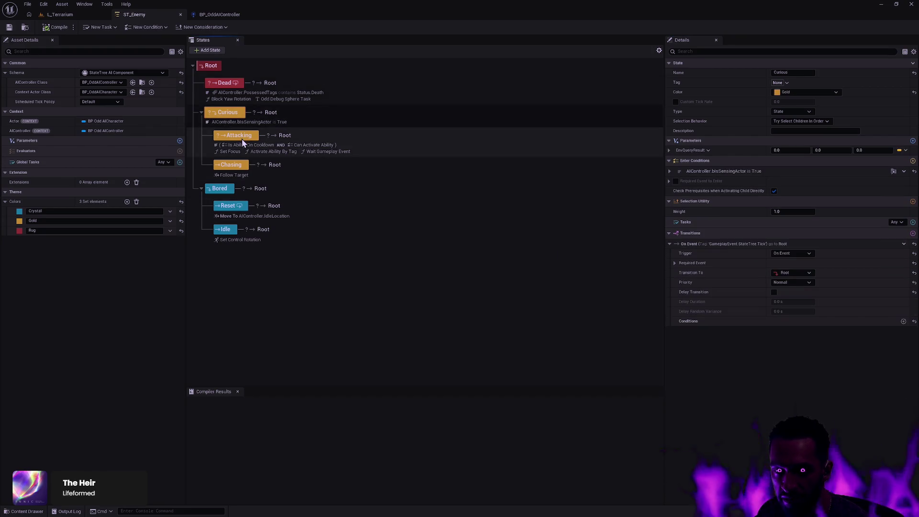
Inspect the Bored state's transition, expanding Required Event to reveal GameplayEvent.StateTree.Tick
{"action": "left_click", "coordinate": [271, 189]}
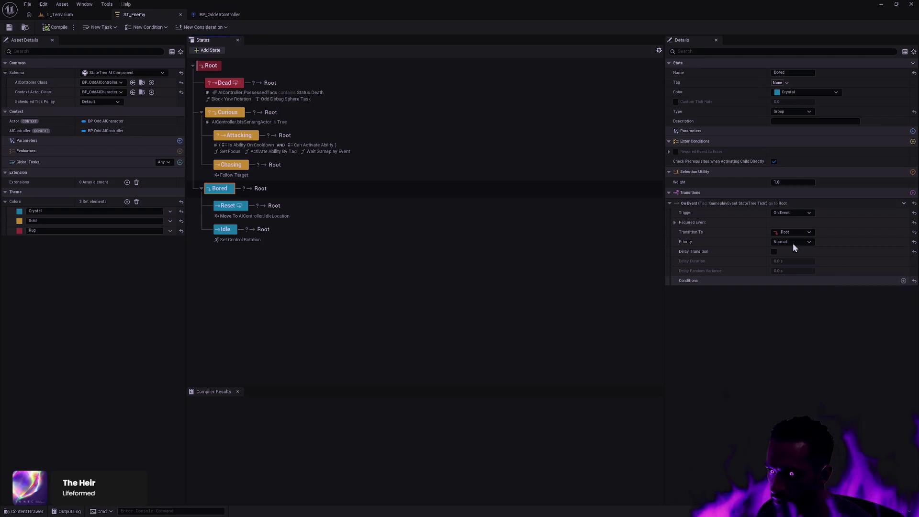
{"action": "left_click", "coordinate": [675, 222]}
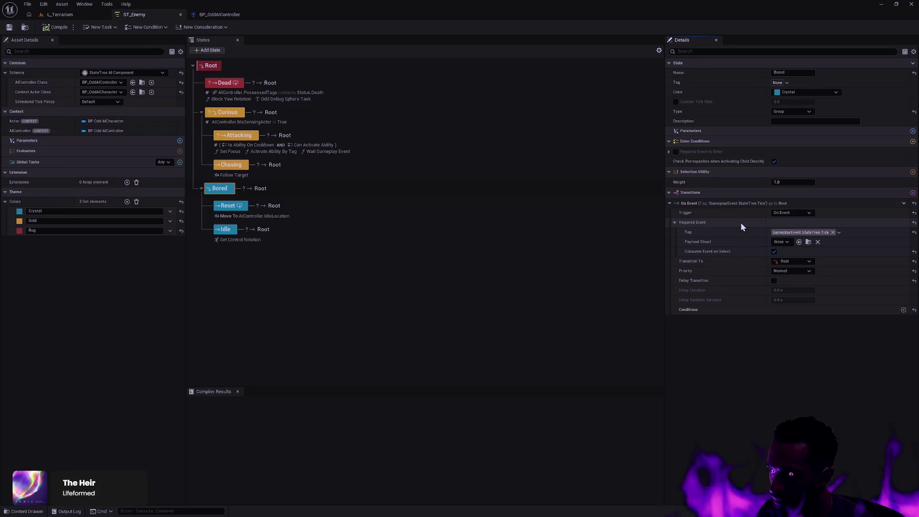
{"action": "left_click", "coordinate": [215, 68]}
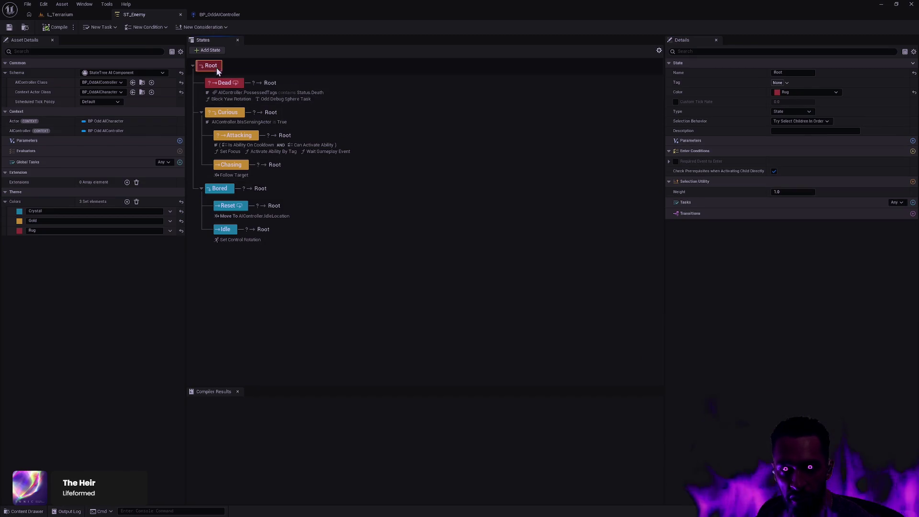
Add an On Event transition to Root requiring the GameplayEvent.StateTree.Tick tag
{"action": "left_click", "coordinate": [914, 214]}
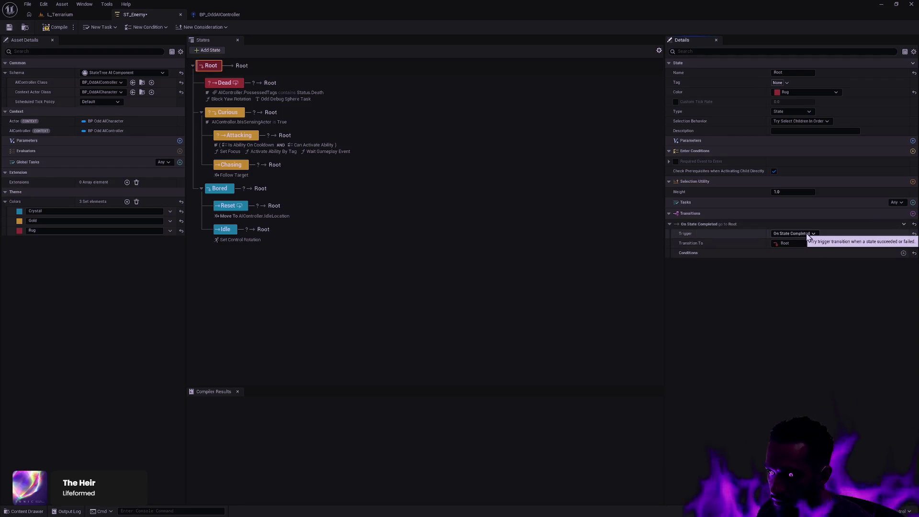
{"action": "left_click", "coordinate": [808, 235]}
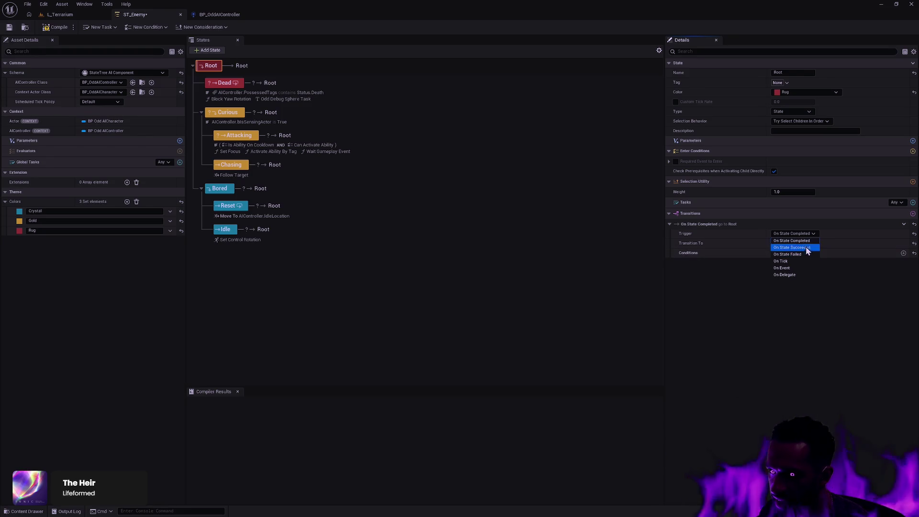
{"action": "left_click", "coordinate": [800, 268]}
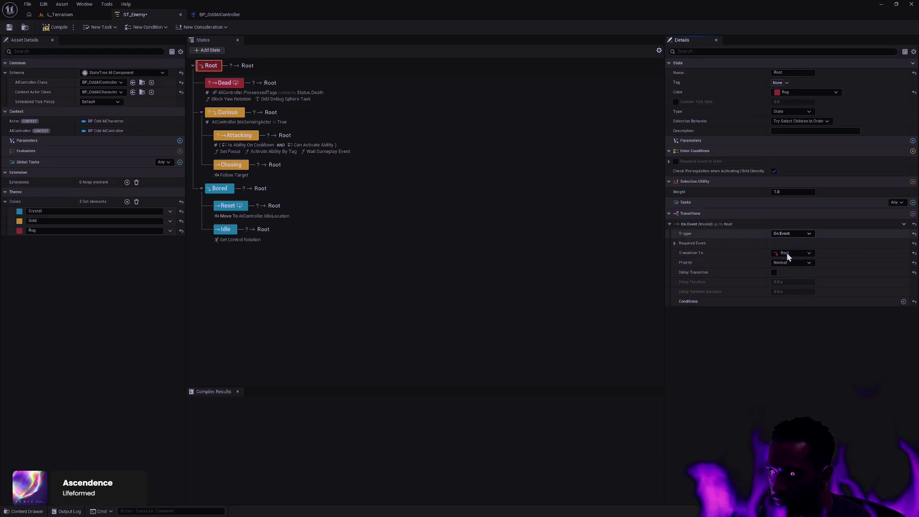
{"action": "left_click", "coordinate": [675, 243]}
{"action": "left_click", "coordinate": [777, 254]}
{"action": "type", "text": "tick"}
{"action": "left_click", "coordinate": [790, 318]}
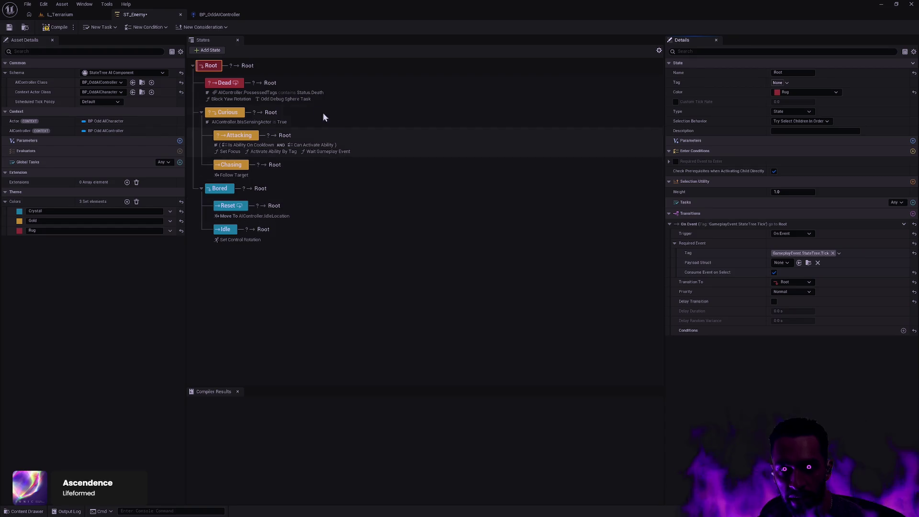
Reset the transitions of the Dead, Curious and Attacking states to default
{"action": "left_click", "coordinate": [332, 88]}
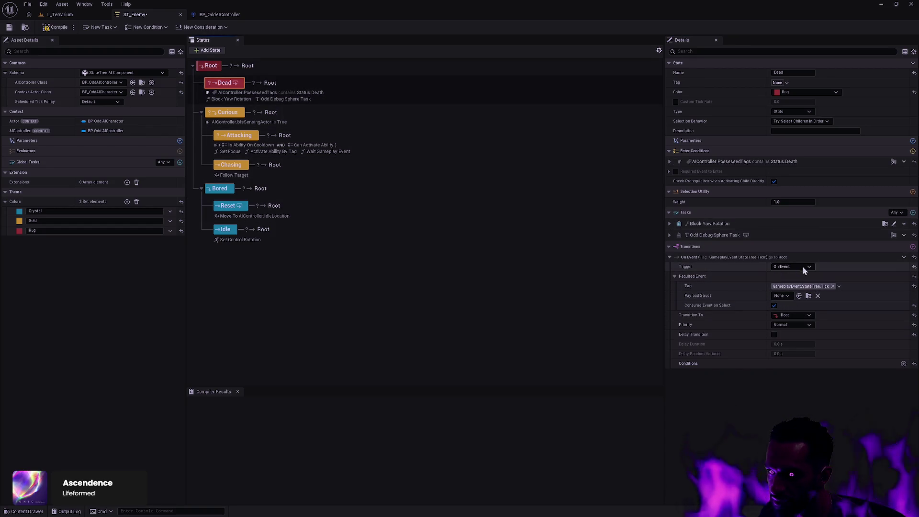
{"action": "left_click", "coordinate": [914, 258]}
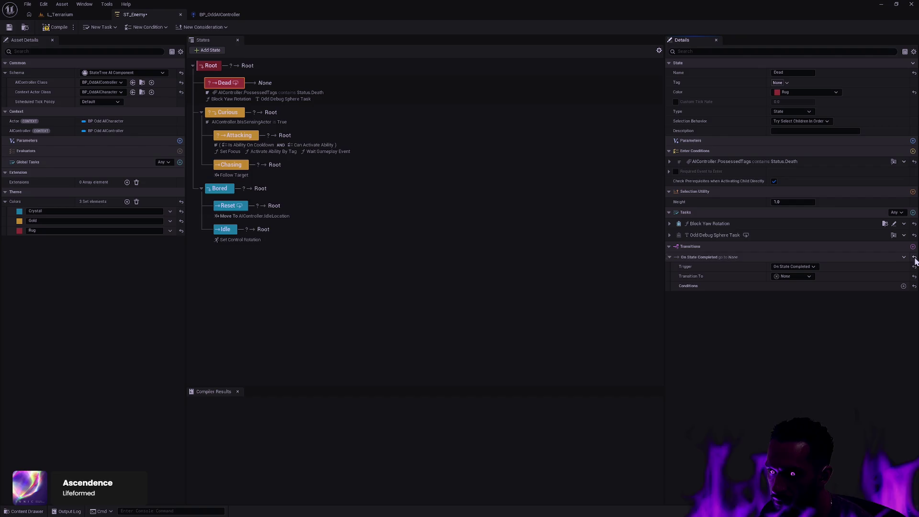
{"action": "left_click", "coordinate": [379, 119]}
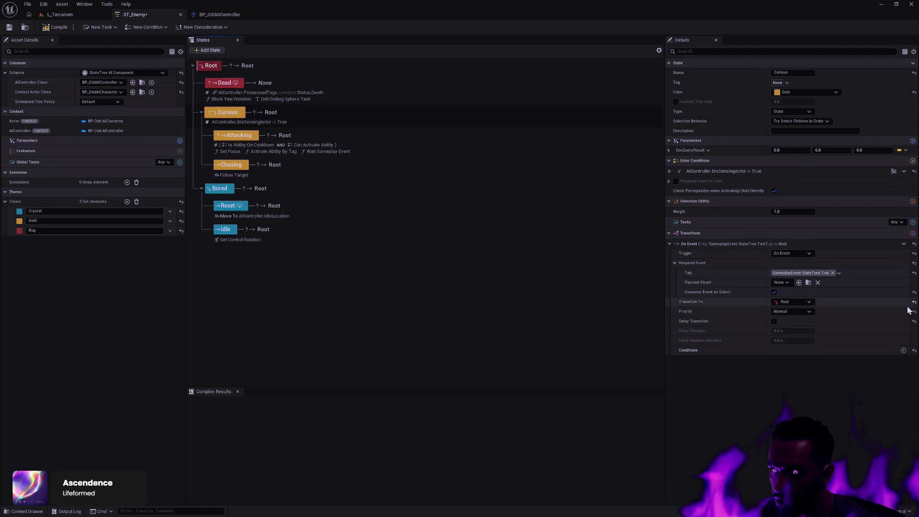
{"action": "left_click", "coordinate": [915, 253]}
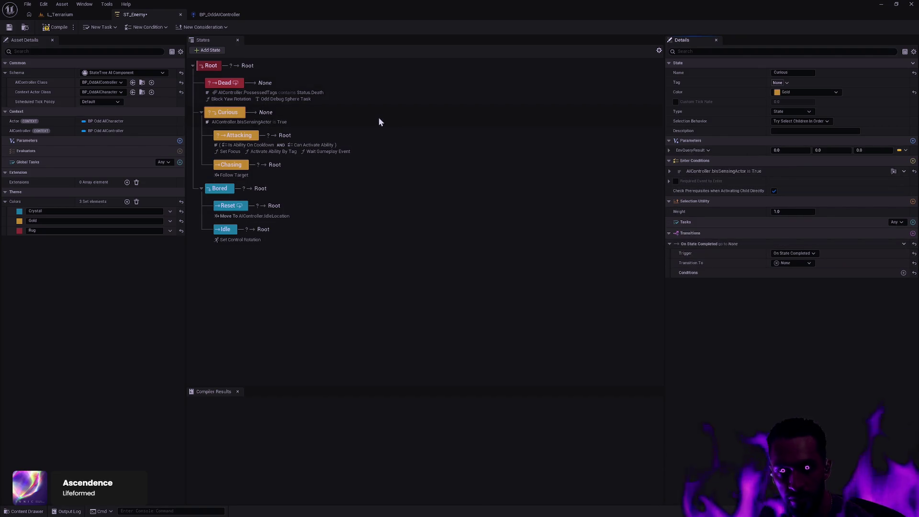
{"action": "left_click", "coordinate": [363, 140]}
{"action": "left_click", "coordinate": [915, 279]}
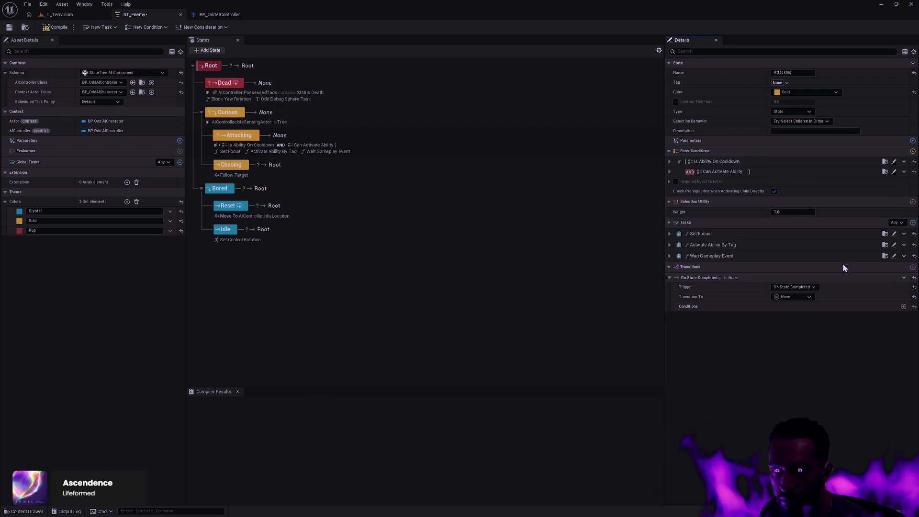
Reset the transitions of the Chasing, Reset and Idle states to default
{"action": "left_click", "coordinate": [405, 173]}
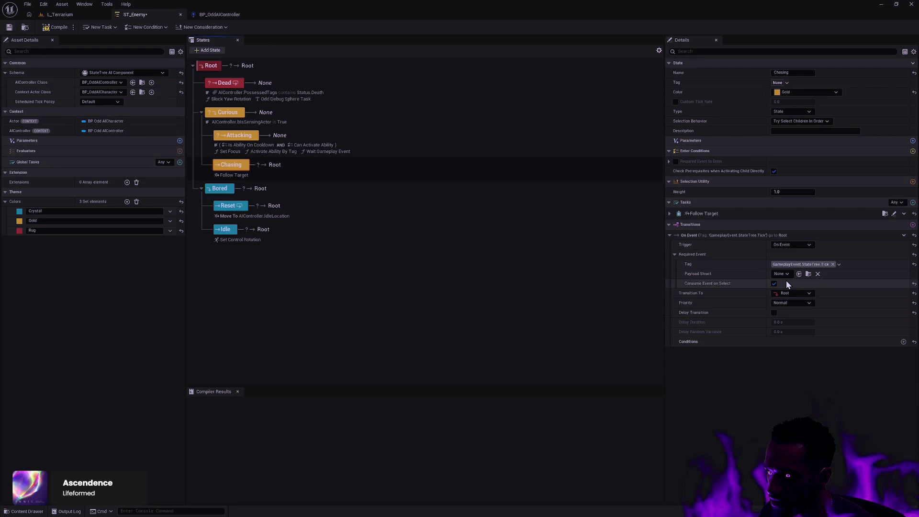
{"action": "left_click", "coordinate": [915, 237]}
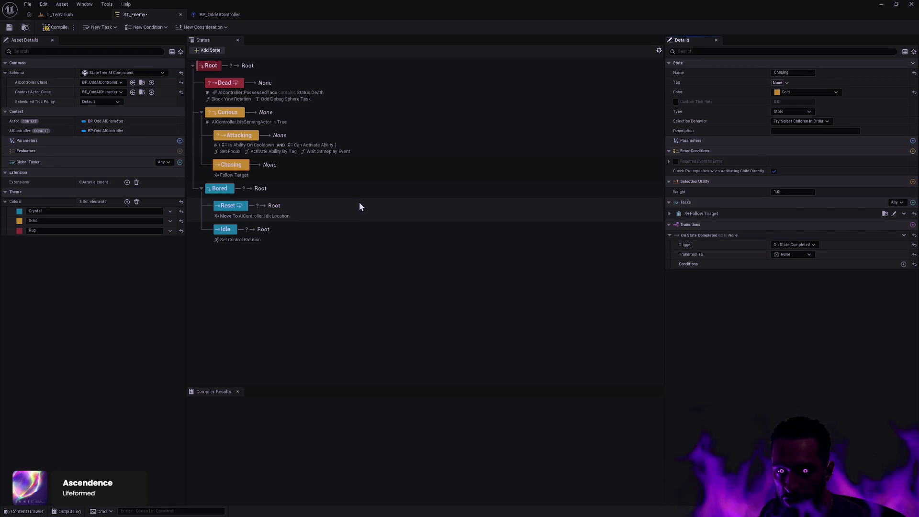
{"action": "left_click", "coordinate": [352, 190]}
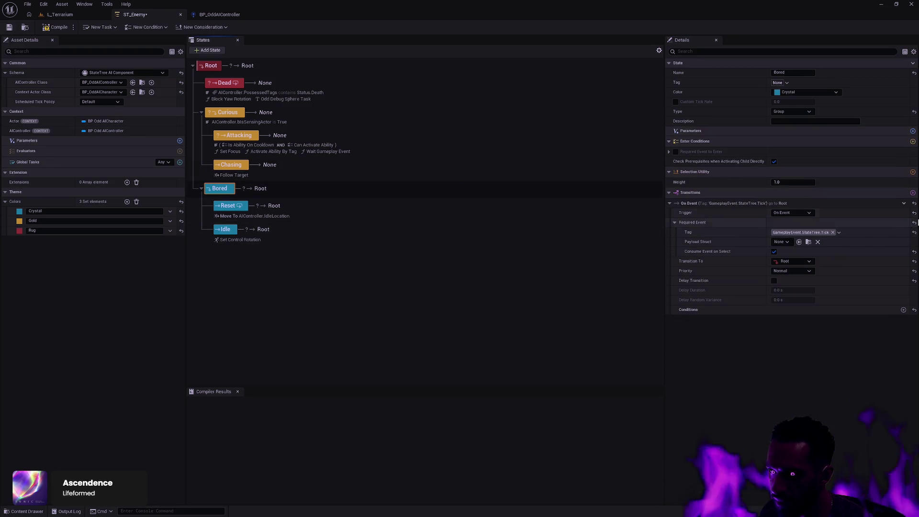
{"action": "left_click", "coordinate": [372, 209]}
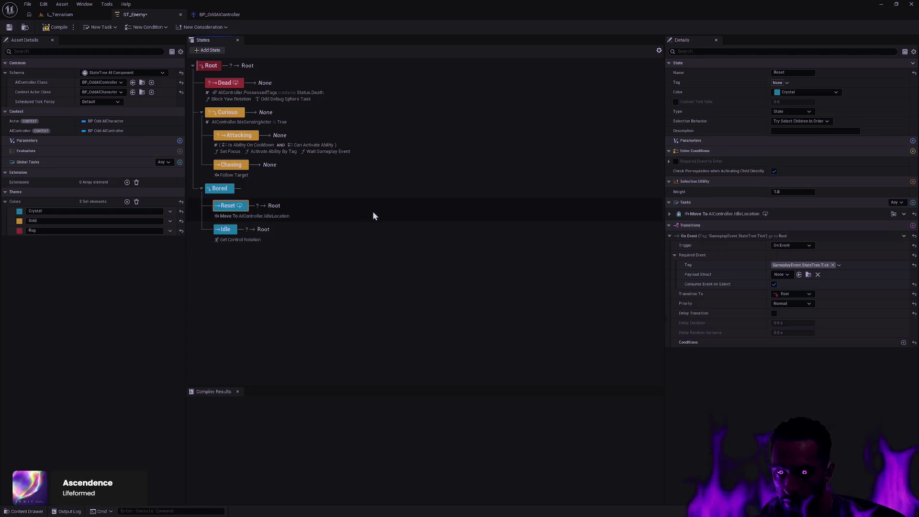
{"action": "left_click", "coordinate": [915, 236]}
{"action": "left_click", "coordinate": [402, 234]}
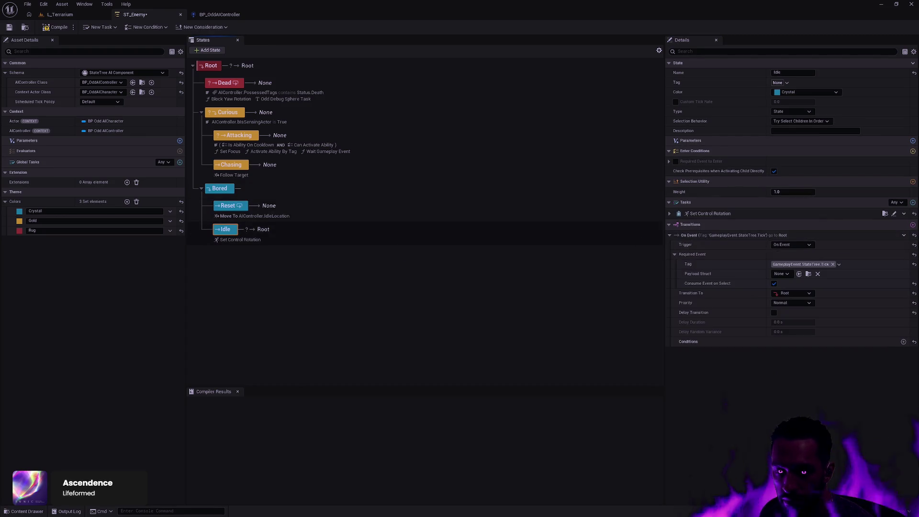
{"action": "left_click", "coordinate": [915, 236]}
{"action": "left_click", "coordinate": [418, 261]}
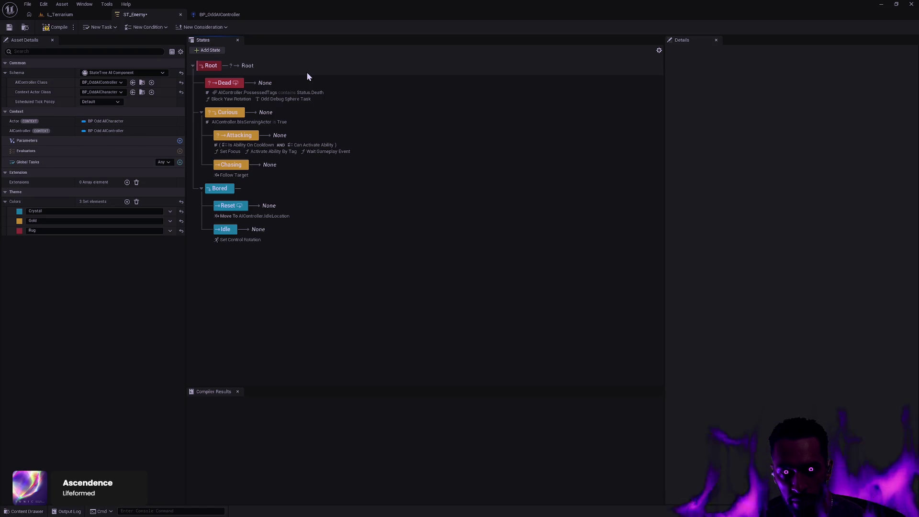
Keep the scheduled tick policy at Default and compile the state tree
{"action": "left_click", "coordinate": [108, 102]}
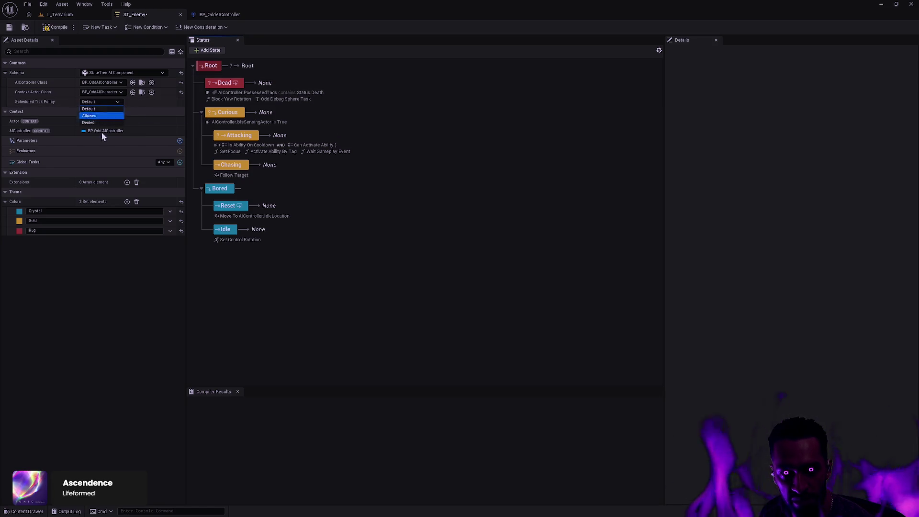
{"action": "left_click", "coordinate": [100, 108]}
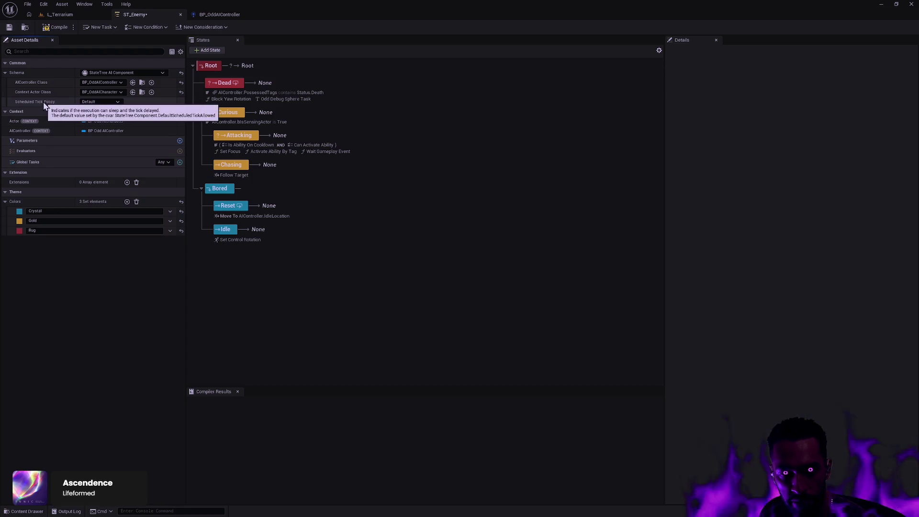
{"action": "left_click", "coordinate": [55, 30]}
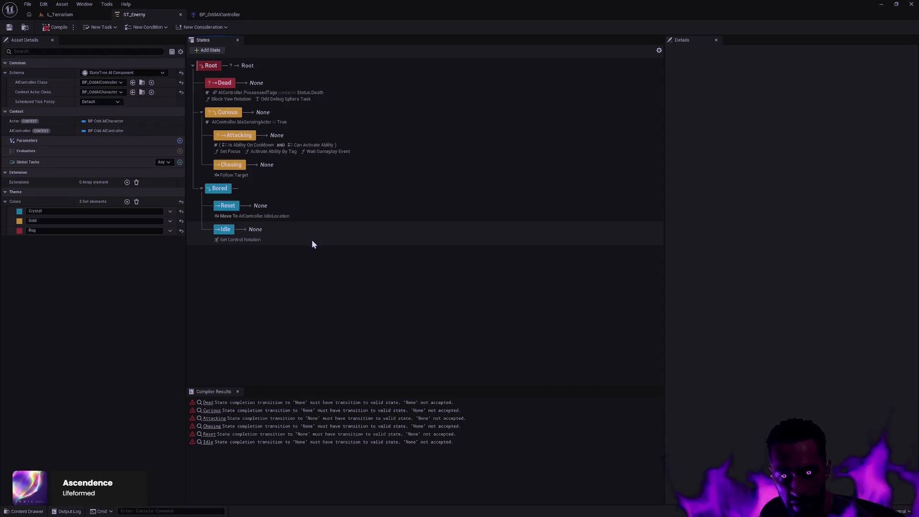
Delete the Bored state's transition
{"action": "left_click", "coordinate": [284, 208]}
{"action": "left_click", "coordinate": [268, 193]}
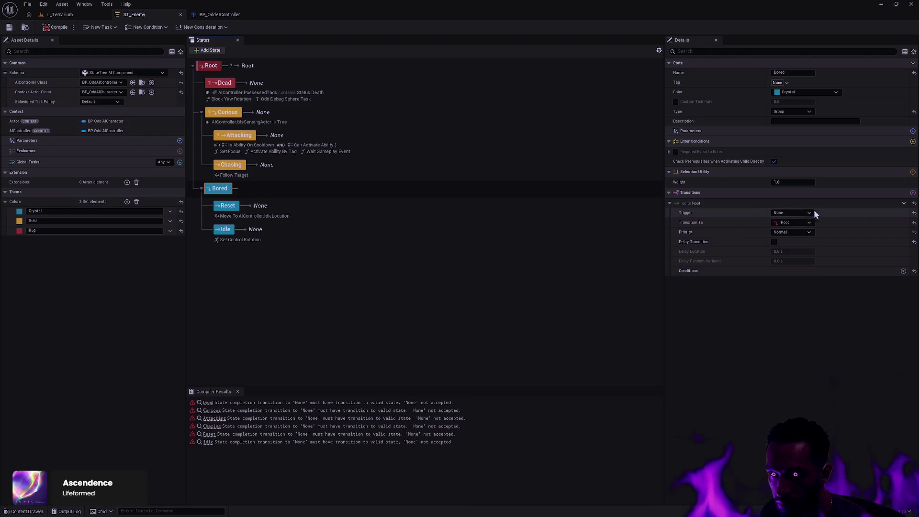
{"action": "left_click", "coordinate": [915, 205]}
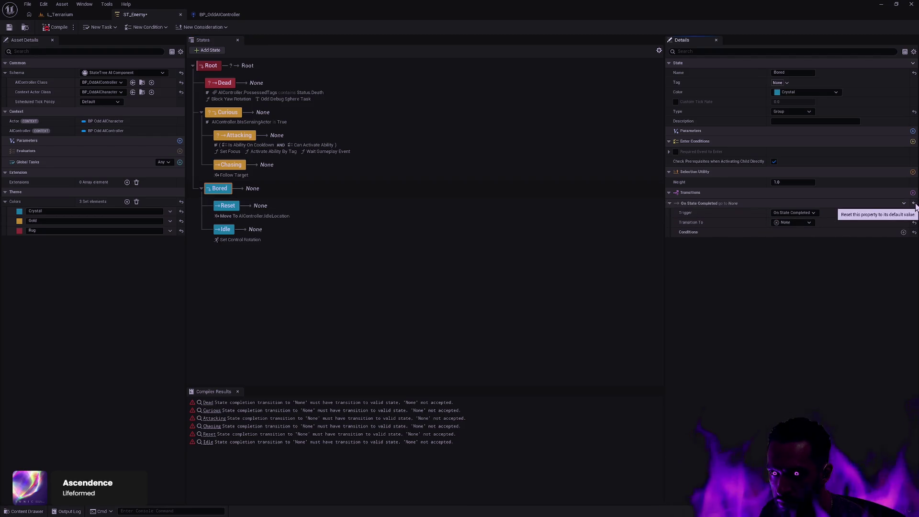
{"action": "right_click", "coordinate": [910, 205]}
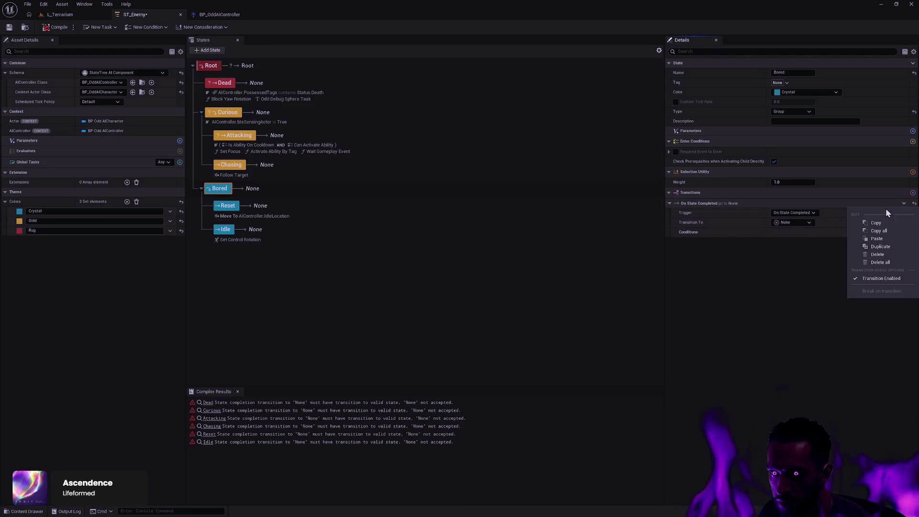
{"action": "left_click", "coordinate": [881, 256]}
Delete the Reset state's transition
{"action": "left_click", "coordinate": [308, 210]}
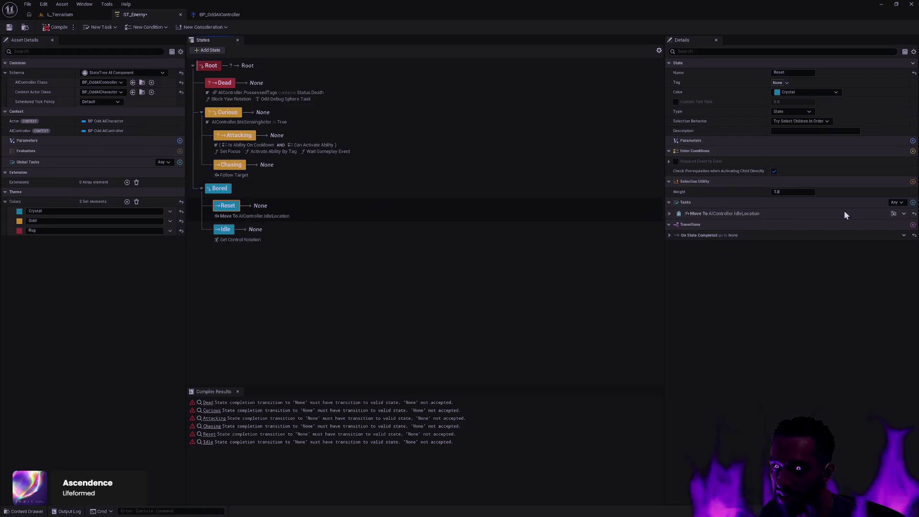
{"action": "left_click", "coordinate": [904, 214]}
{"action": "left_click", "coordinate": [710, 226]}
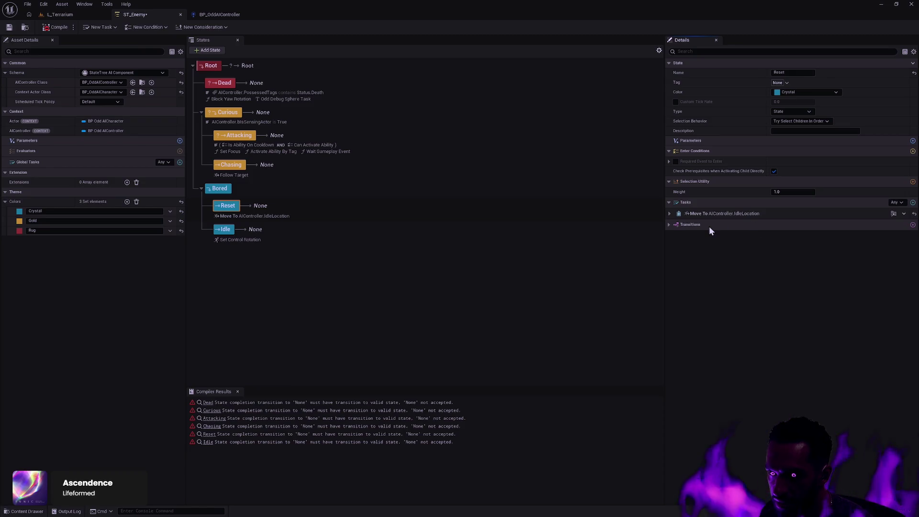
{"action": "left_click", "coordinate": [710, 227]}
{"action": "left_click", "coordinate": [904, 236]}
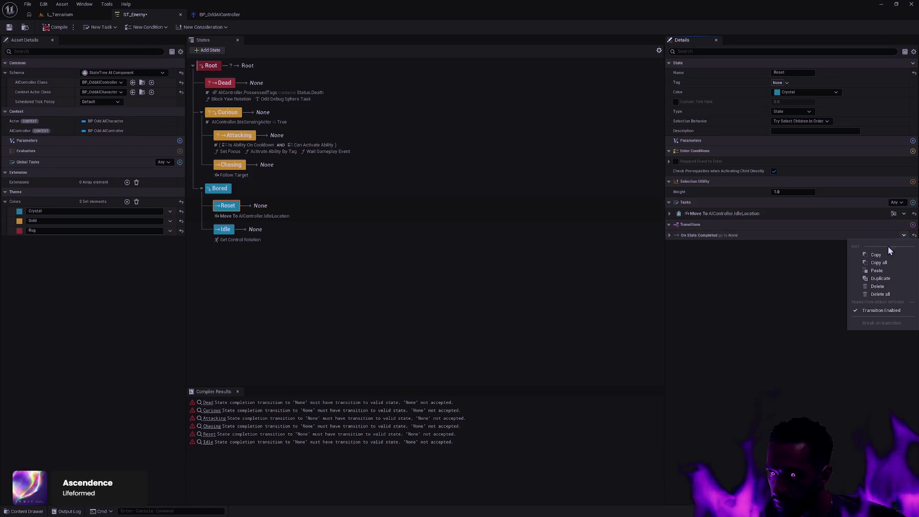
{"action": "left_click", "coordinate": [881, 286]}
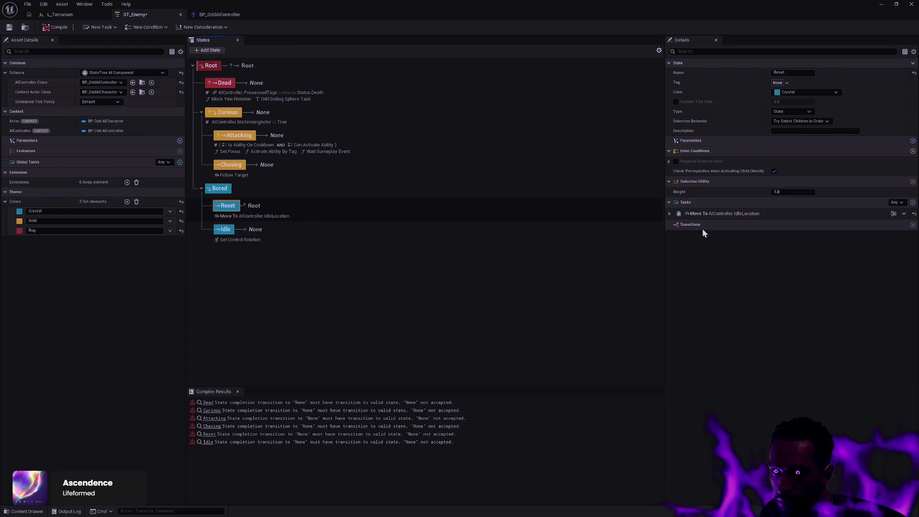
Delete the transitions of the Idle and Chasing states
{"action": "left_click", "coordinate": [329, 234]}
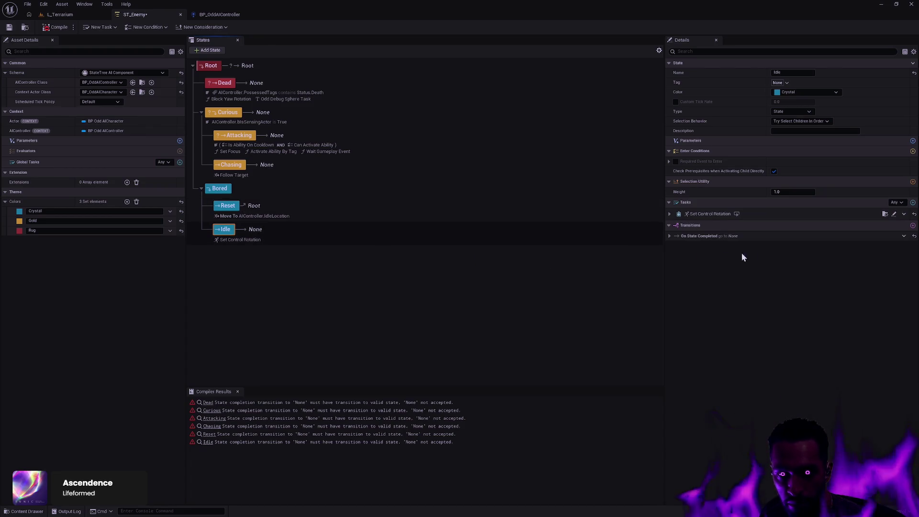
{"action": "left_click", "coordinate": [904, 236]}
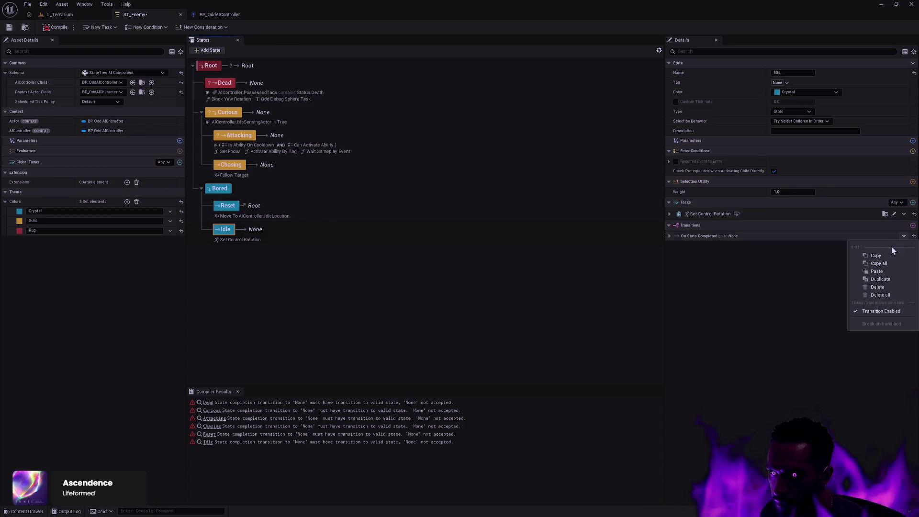
{"action": "left_click", "coordinate": [881, 288]}
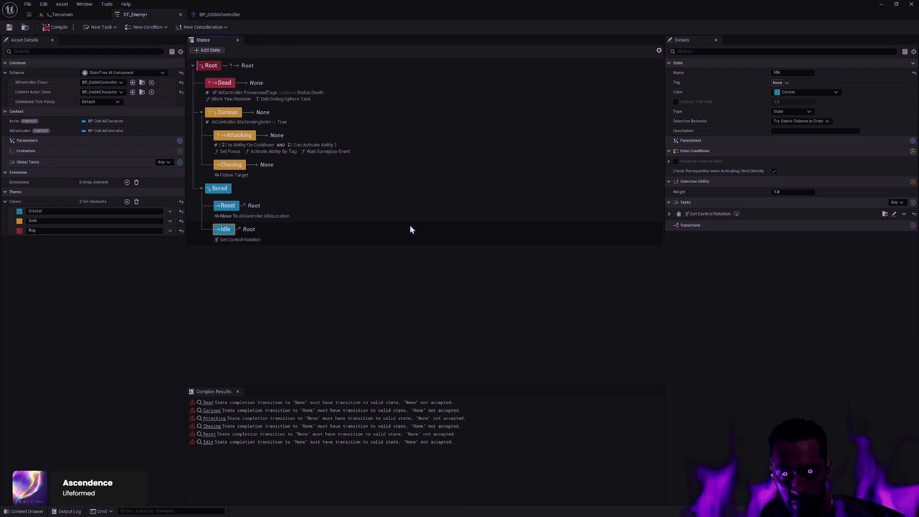
{"action": "left_click", "coordinate": [295, 169]}
{"action": "left_click", "coordinate": [904, 236]}
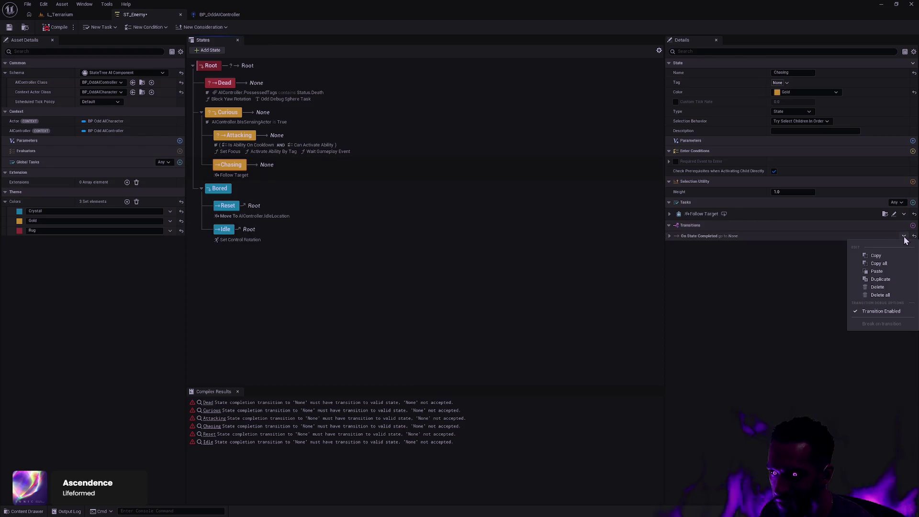
{"action": "left_click", "coordinate": [881, 288]}
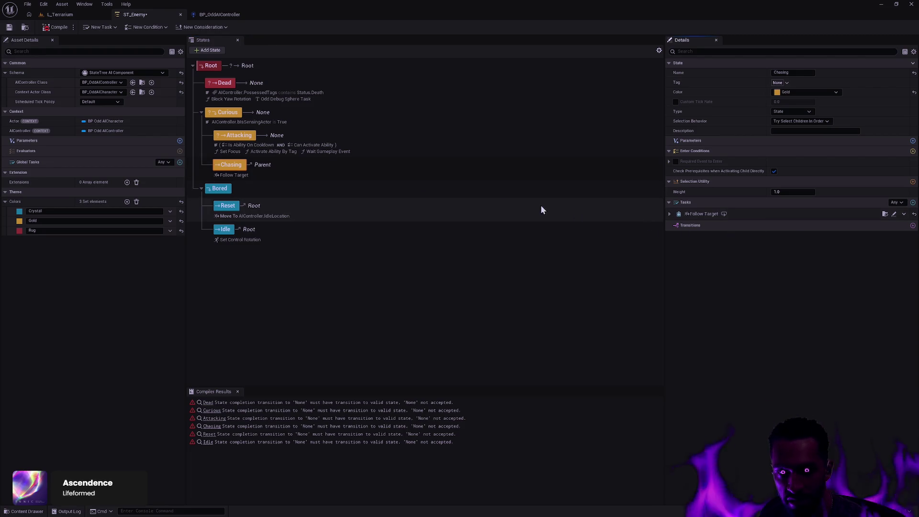
Delete the On State Completed transitions of the Attacking and Curious states
{"action": "left_click", "coordinate": [300, 136]}
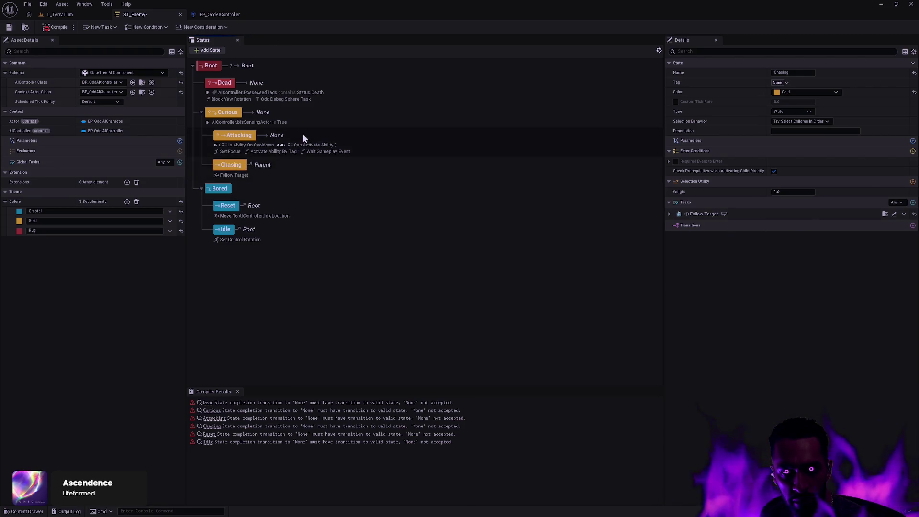
{"action": "left_click", "coordinate": [904, 279]}
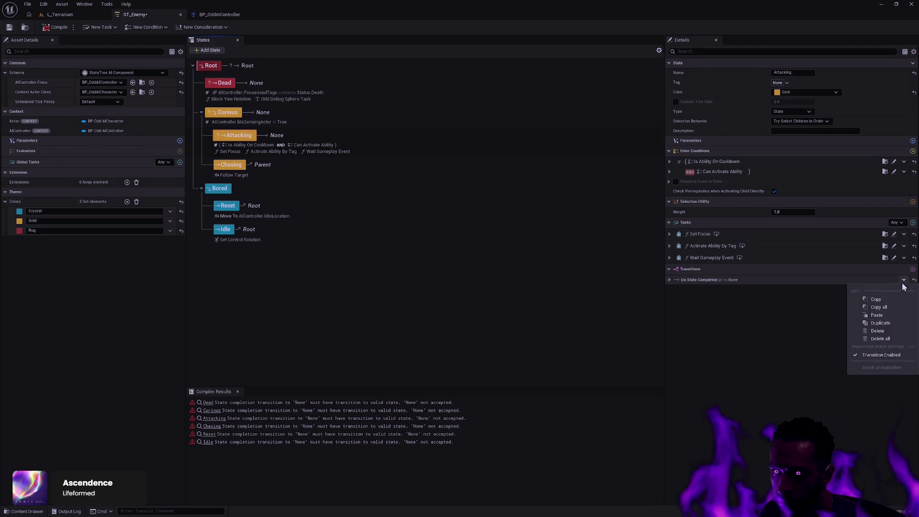
{"action": "left_click", "coordinate": [900, 331]}
{"action": "left_click", "coordinate": [360, 120]}
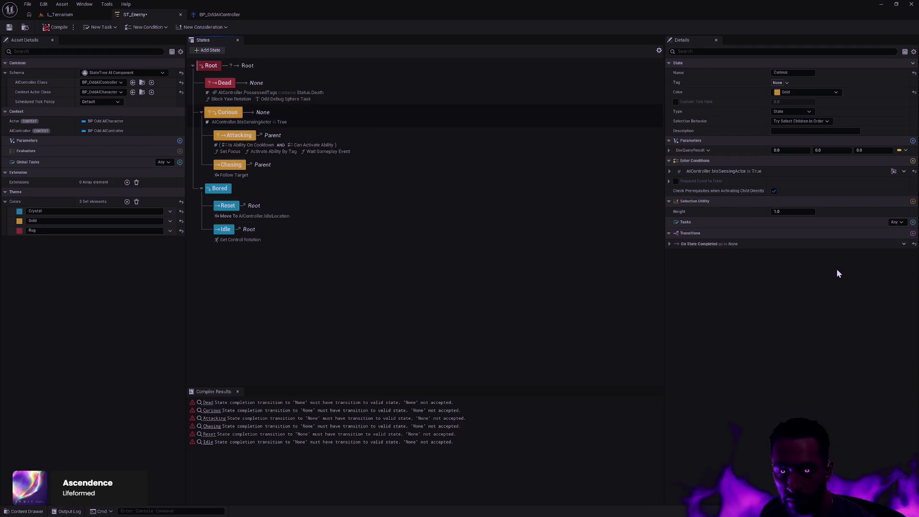
{"action": "left_click", "coordinate": [905, 243]}
{"action": "left_click", "coordinate": [881, 295]}
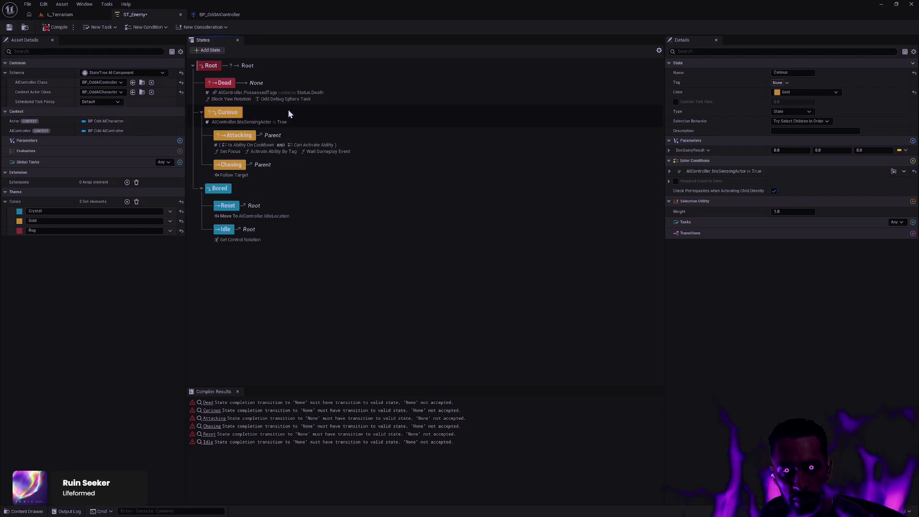
{"action": "double_click", "coordinate": [430, 114]}
Change the Curious state's Type to Group
{"action": "left_click", "coordinate": [201, 112]}
{"action": "left_click", "coordinate": [795, 111]}
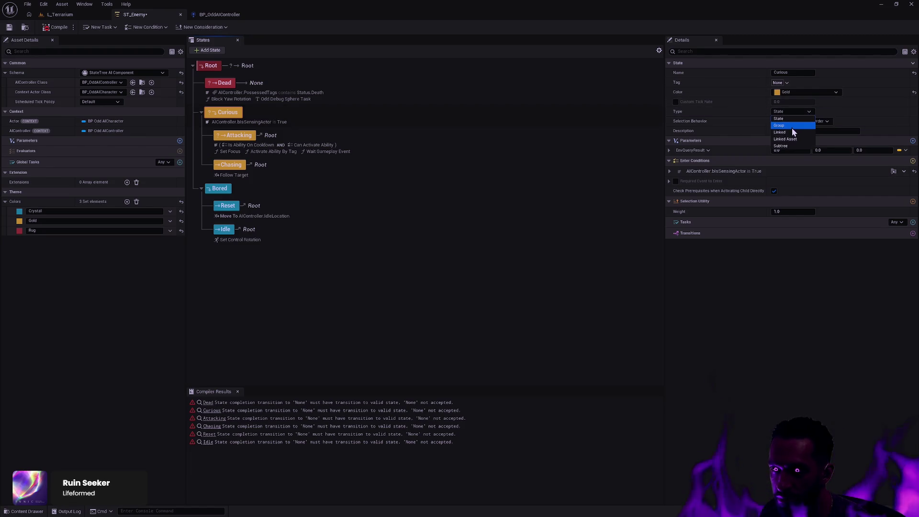
{"action": "left_click", "coordinate": [792, 126]}
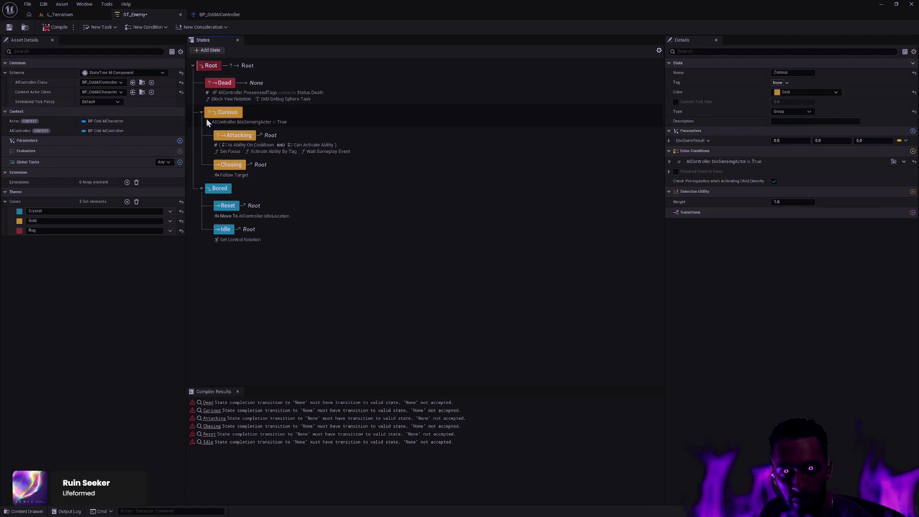
Delete the Dead state's On State Completed transition
{"action": "left_click", "coordinate": [226, 84]}
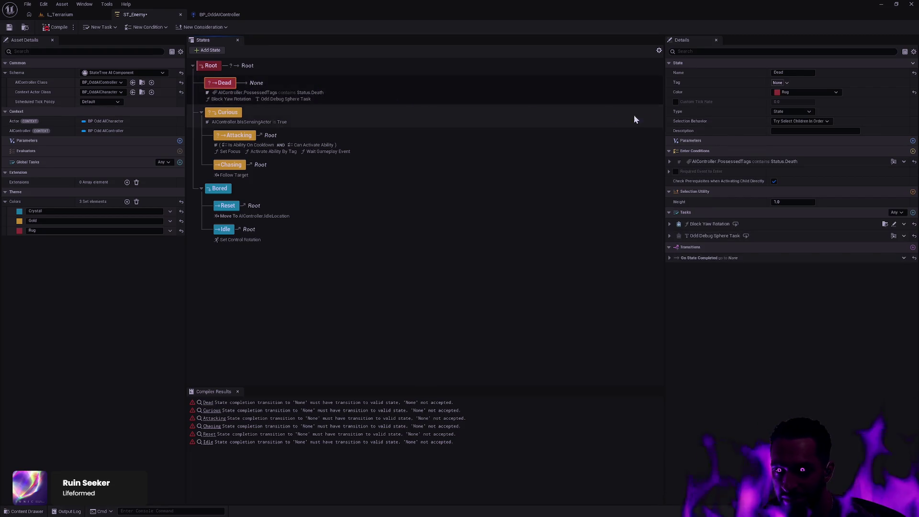
{"action": "right_click", "coordinate": [896, 260]}
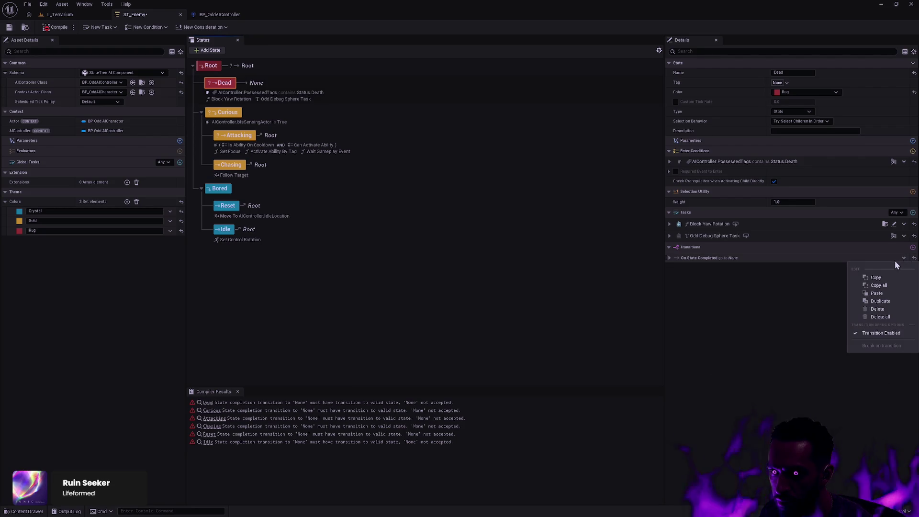
{"action": "left_click", "coordinate": [671, 258]}
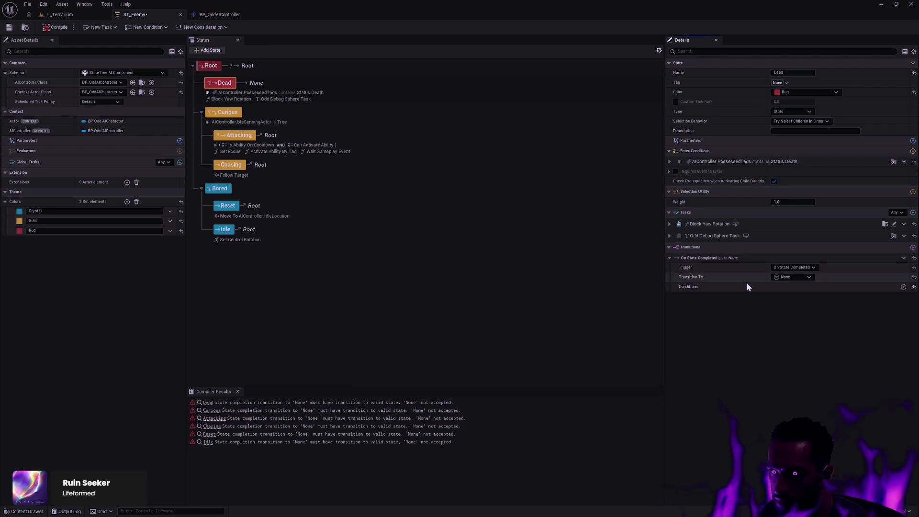
{"action": "left_click", "coordinate": [901, 259]}
{"action": "left_click", "coordinate": [884, 310]}
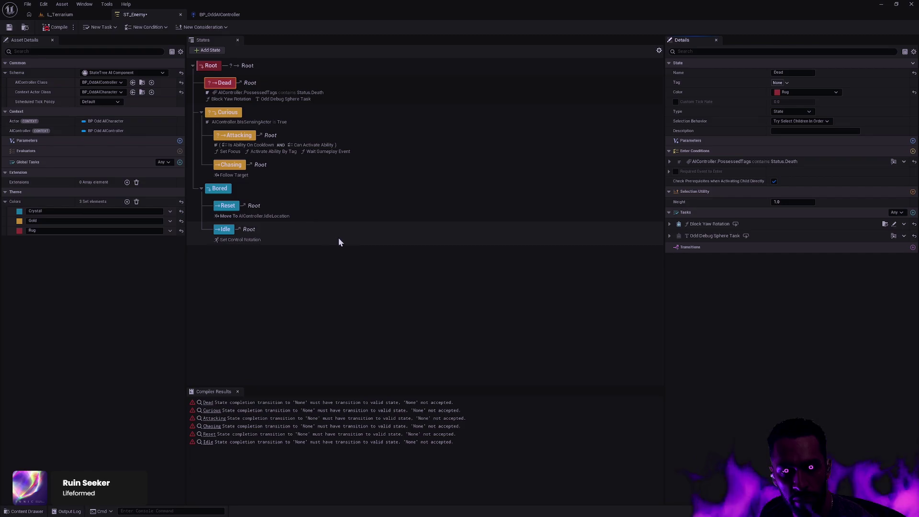
Compile and save ST_Enemy, then clear the state selection
{"action": "left_click", "coordinate": [56, 27]}
{"action": "left_click", "coordinate": [8, 28]}
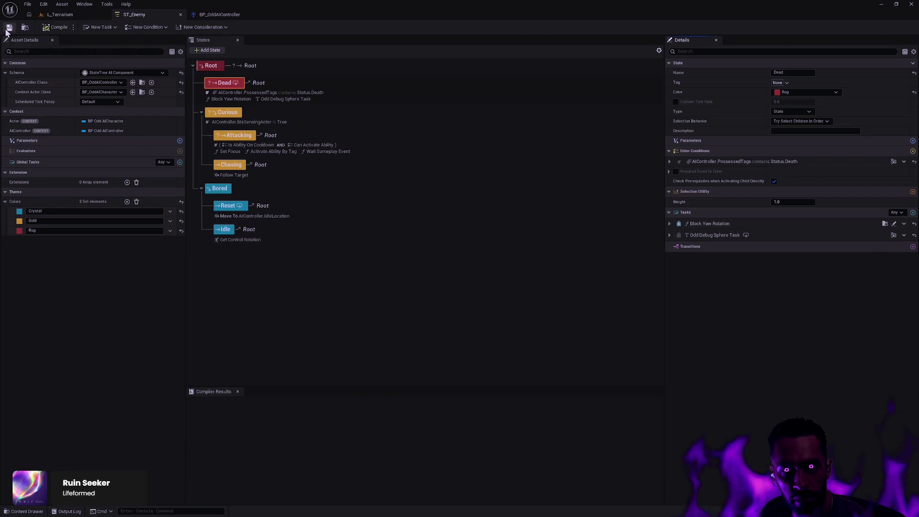
{"action": "left_click", "coordinate": [409, 324]}
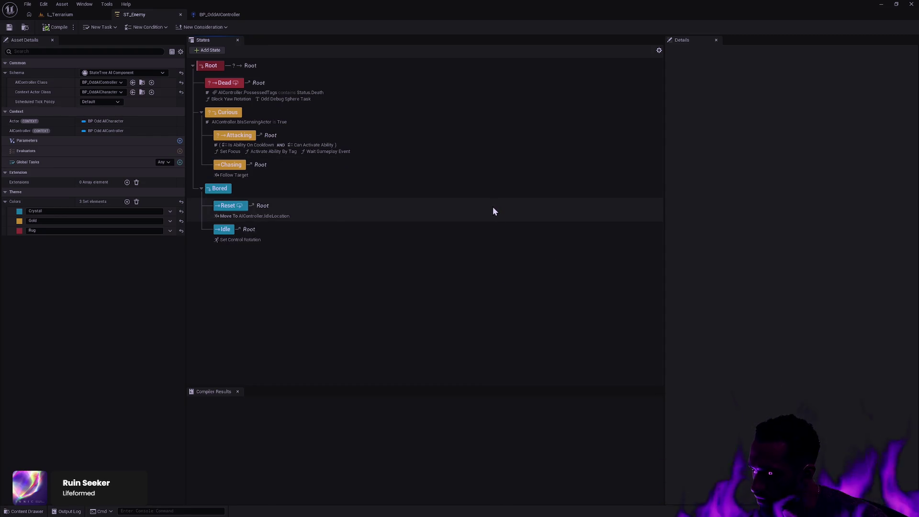
Inspect Root's On Event transition to Root and browse its condition options without adding any
{"action": "left_click", "coordinate": [297, 71]}
{"action": "key", "text": "F2"}
{"action": "key", "text": "Return"}
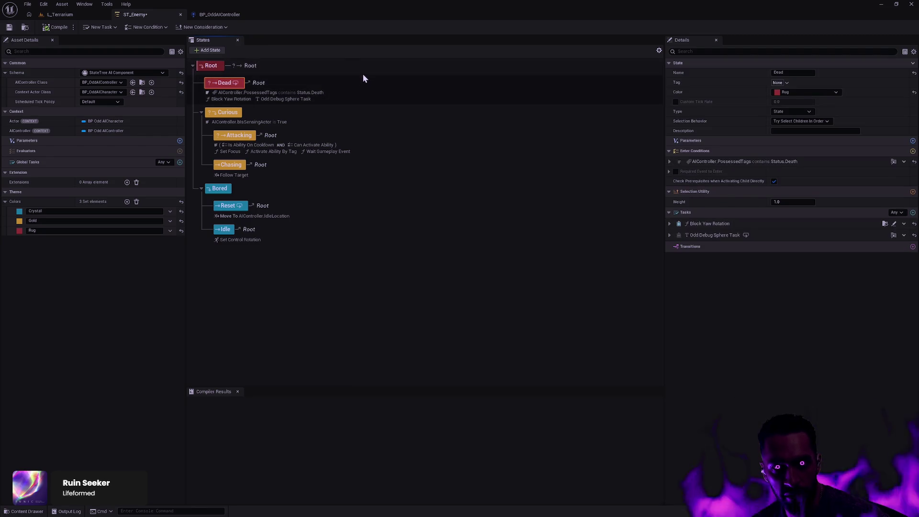
{"action": "left_click", "coordinate": [669, 224]}
{"action": "left_click", "coordinate": [903, 302]}
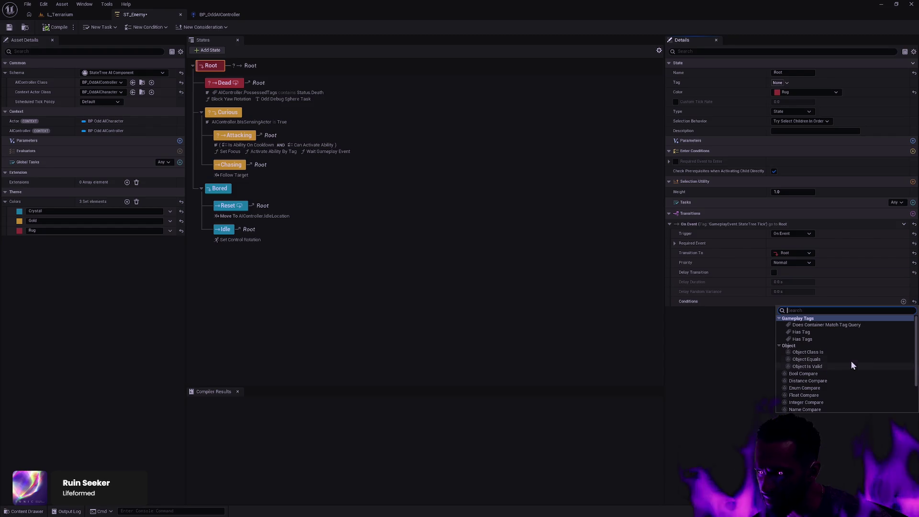
{"action": "scroll", "coordinate": [854, 365], "scroll_direction": "down", "scroll_amount": 3}
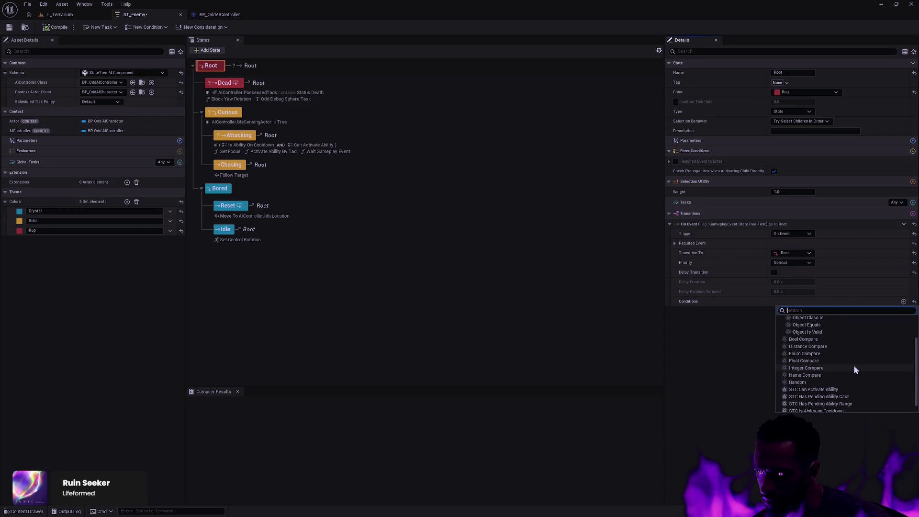
{"action": "scroll", "coordinate": [857, 374], "scroll_direction": "up", "scroll_amount": 3}
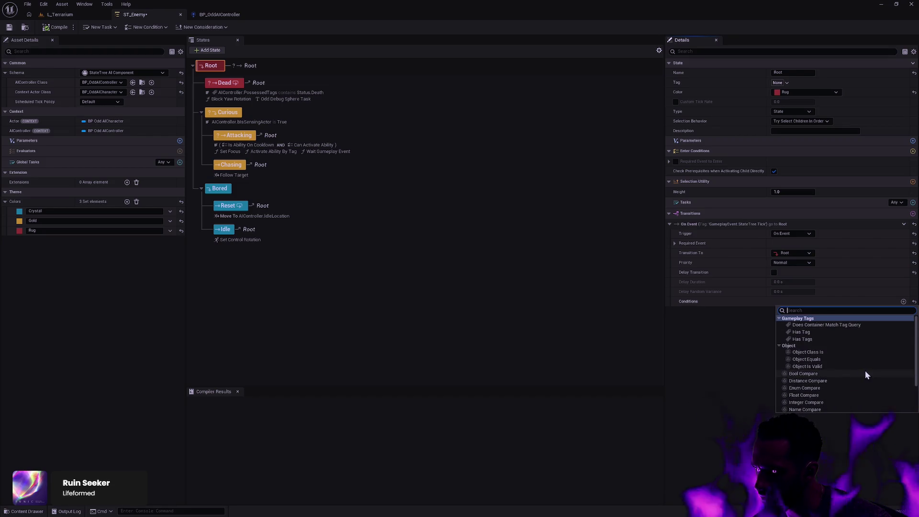
{"action": "left_click", "coordinate": [761, 358]}
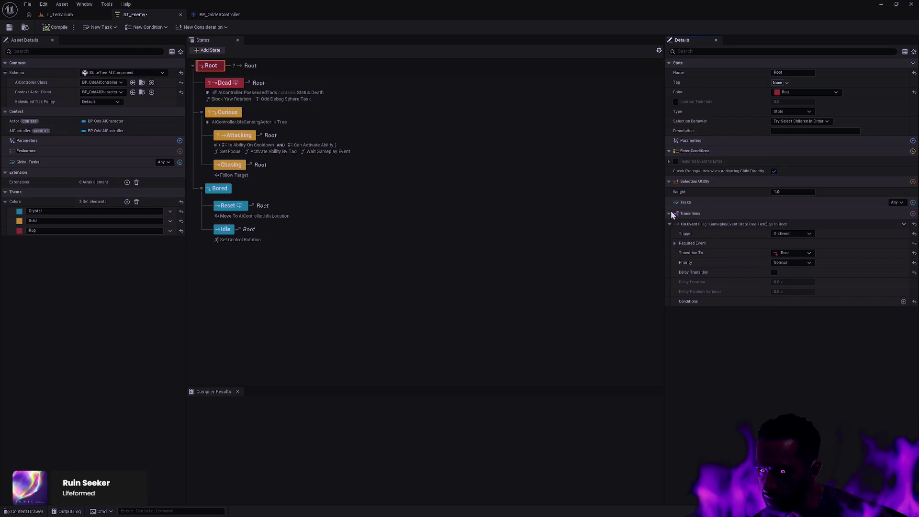
{"action": "left_click", "coordinate": [669, 224]}
{"action": "left_click", "coordinate": [669, 225]}
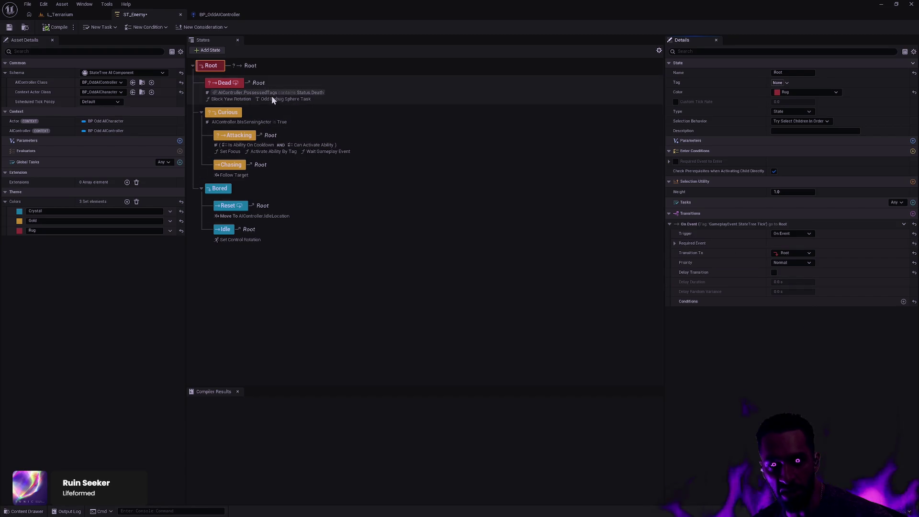
Select the Dead state and expand its Status.Death enter condition to view its settings
{"action": "left_click", "coordinate": [284, 83]}
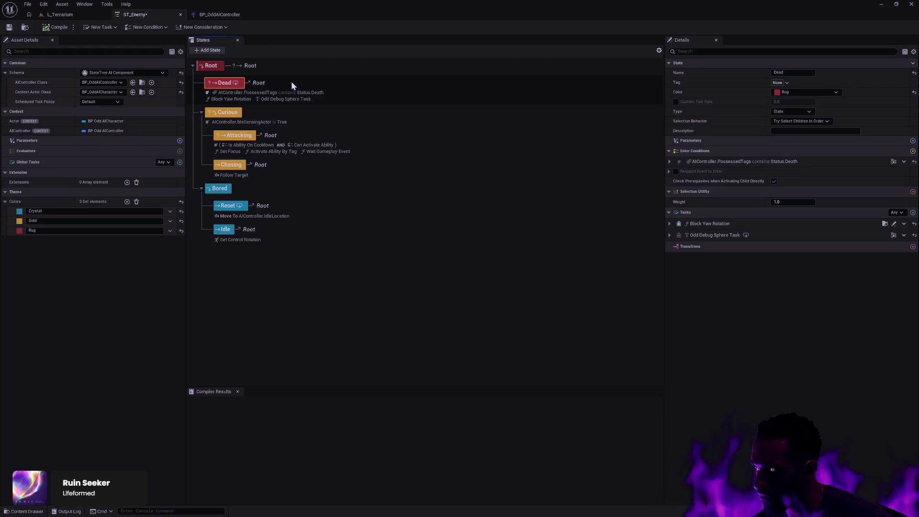
{"action": "left_click", "coordinate": [228, 94]}
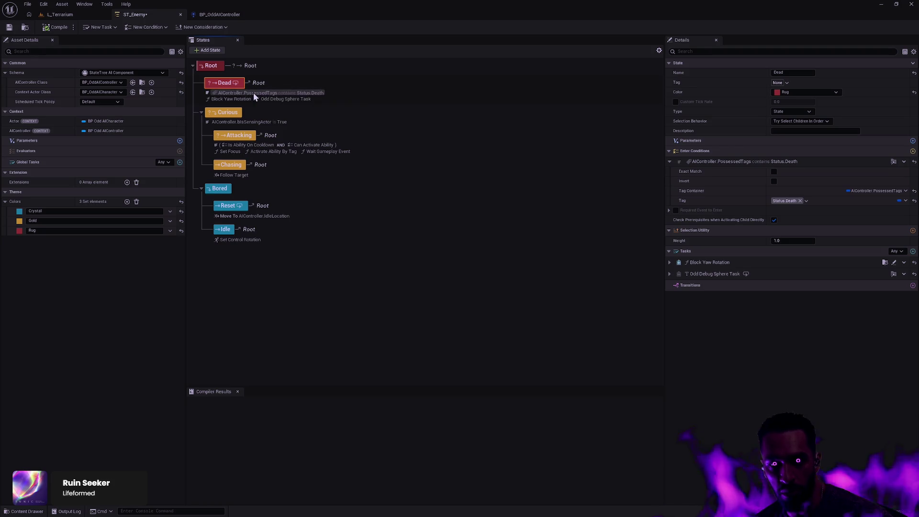
{"action": "left_click", "coordinate": [254, 94]}
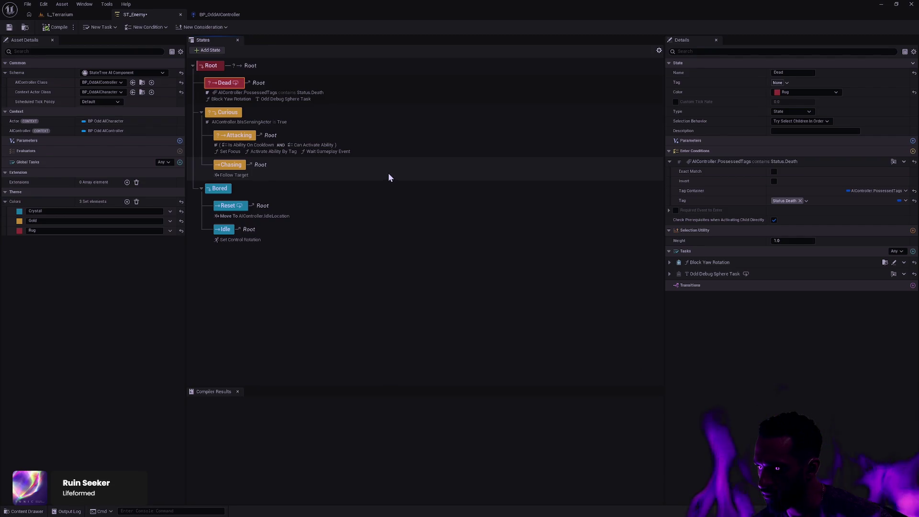
Check Root's transition requiring GameplayEvent.StateTree.Tick keeps its On Event trigger, then save ST_Enemy
{"action": "left_click", "coordinate": [218, 65]}
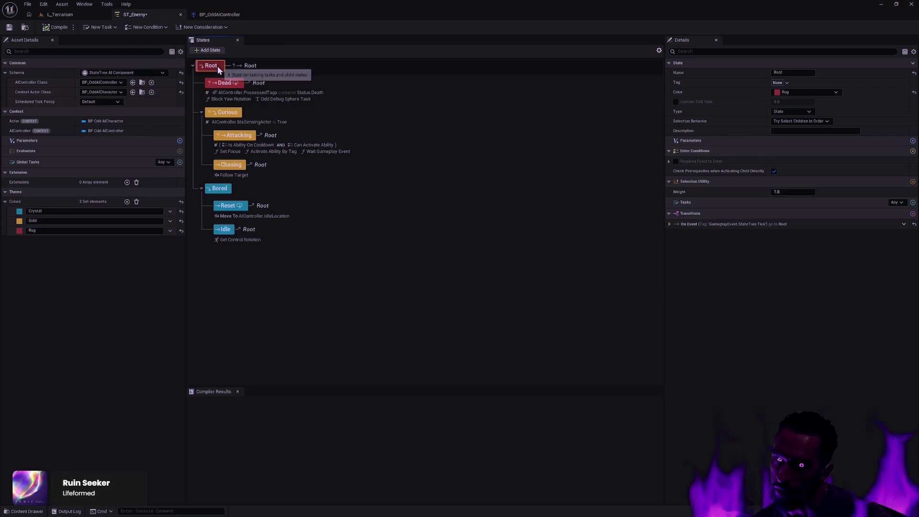
{"action": "left_click", "coordinate": [670, 224]}
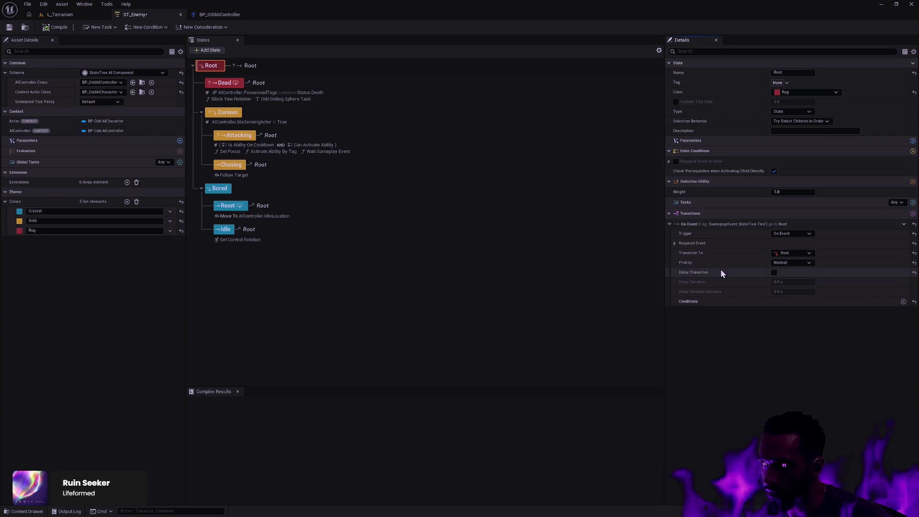
{"action": "left_click", "coordinate": [674, 244]}
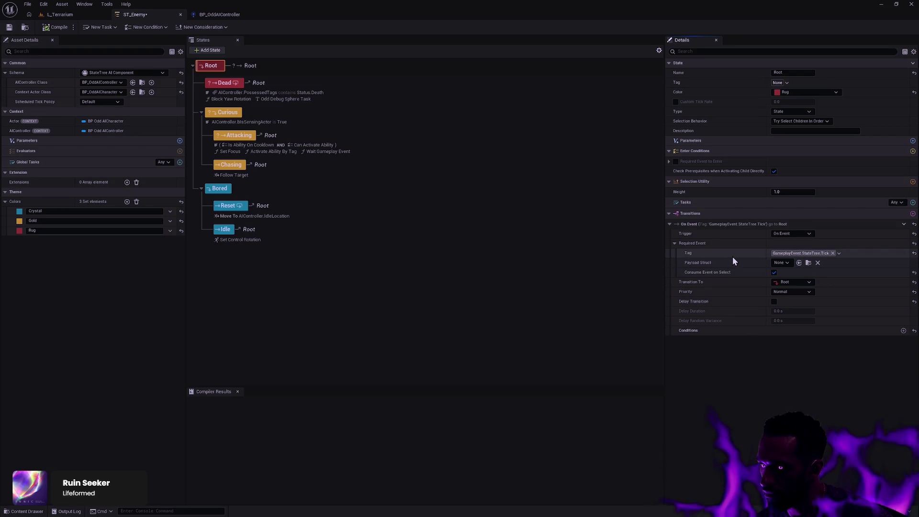
{"action": "left_click", "coordinate": [790, 233]}
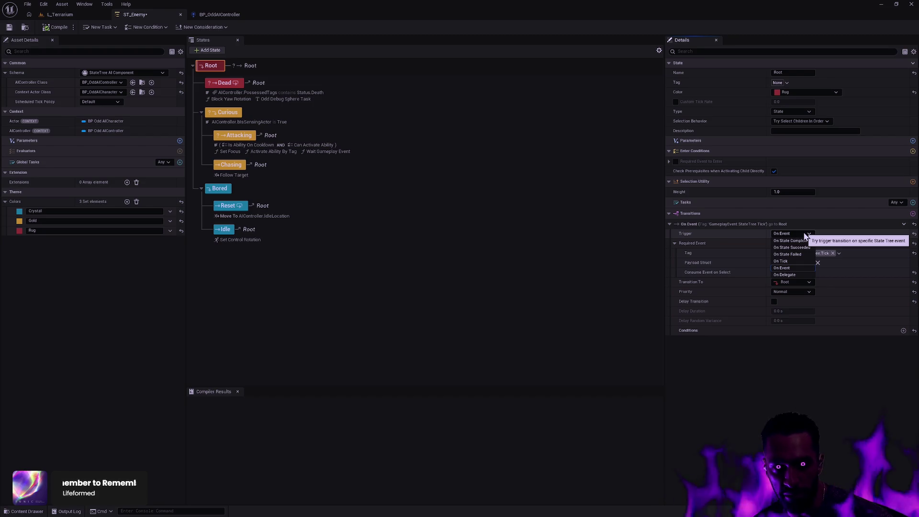
{"action": "left_click", "coordinate": [829, 233]}
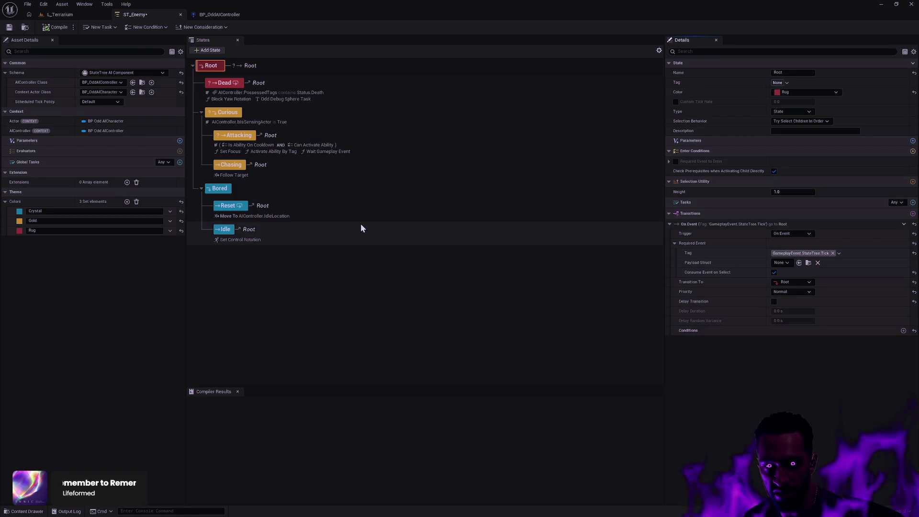
{"action": "left_click", "coordinate": [10, 28]}
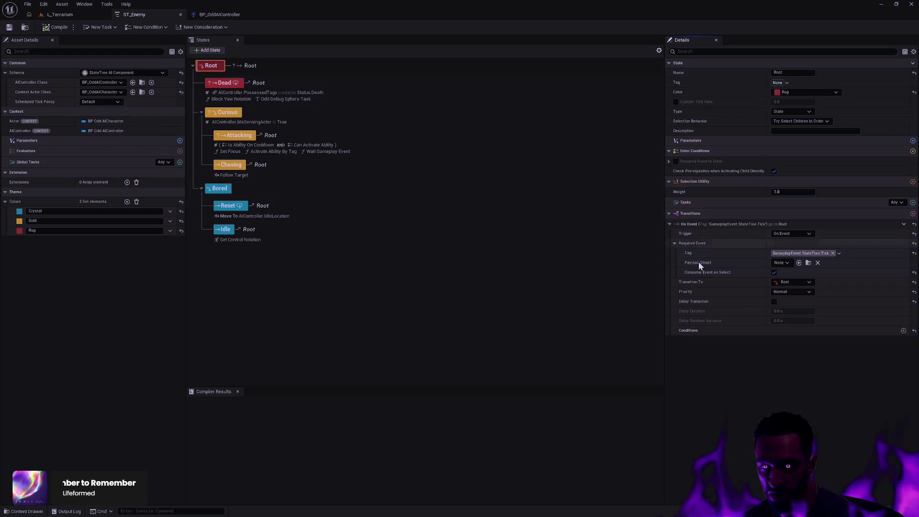
{"action": "left_click", "coordinate": [208, 65]}
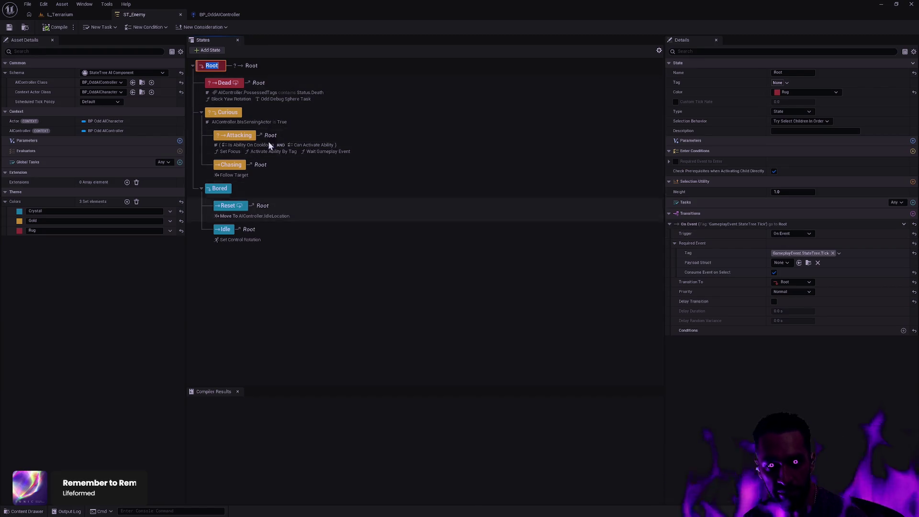
Inspect the Reset state's Move To IdleLocation task, deselect it, and save ST_Enemy
{"action": "left_click", "coordinate": [297, 208]}
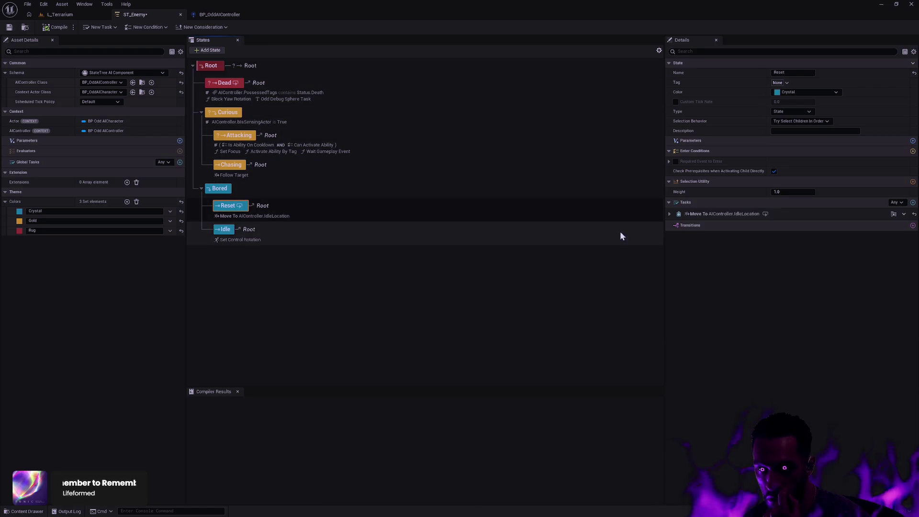
{"action": "left_click", "coordinate": [669, 214]}
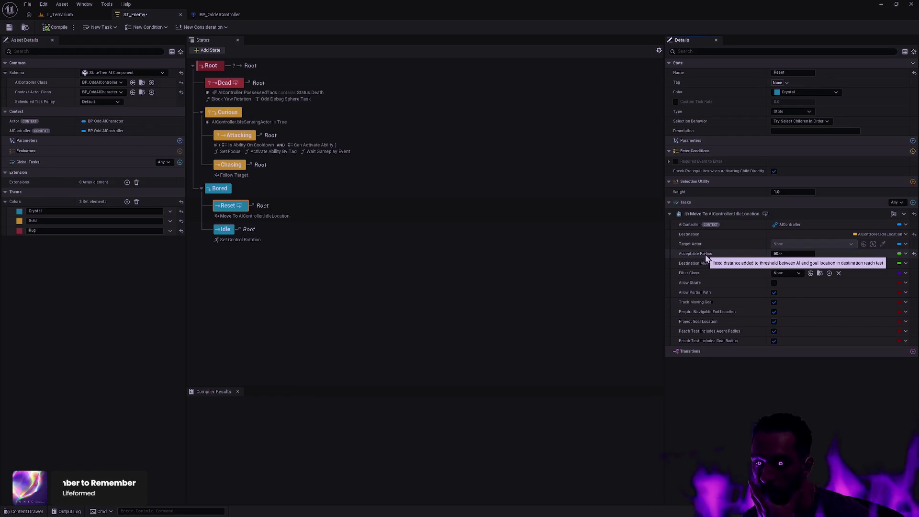
{"action": "left_click", "coordinate": [394, 280]}
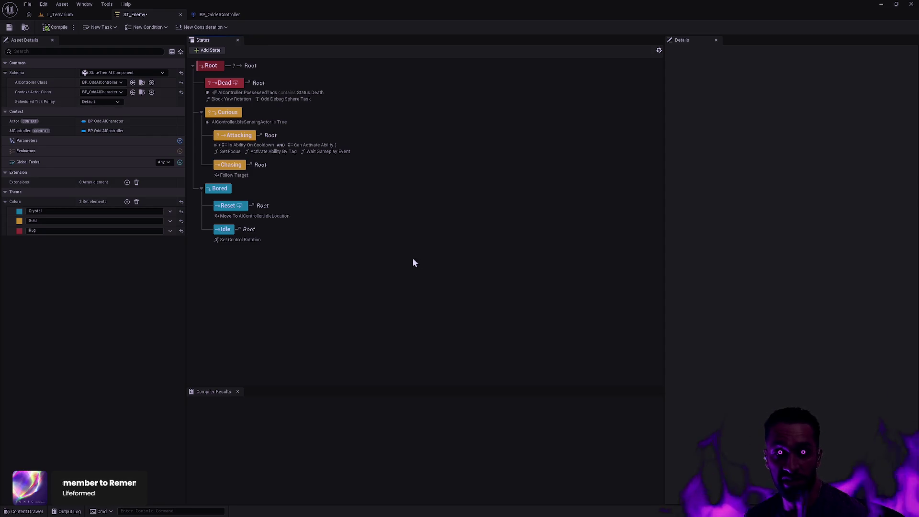
{"action": "left_click", "coordinate": [9, 28]}
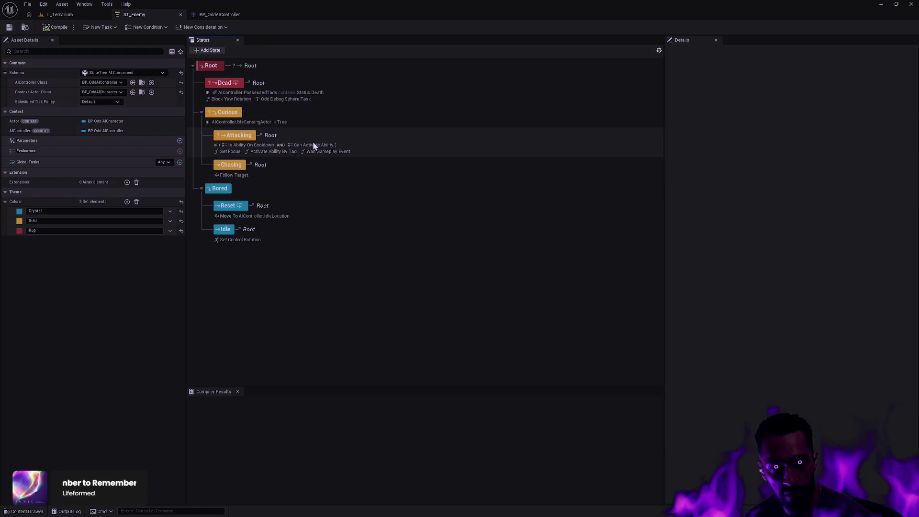
Look over the BP_OddAIController graph, then bring up the ST_Enemy state tree
{"action": "left_click", "coordinate": [225, 14]}
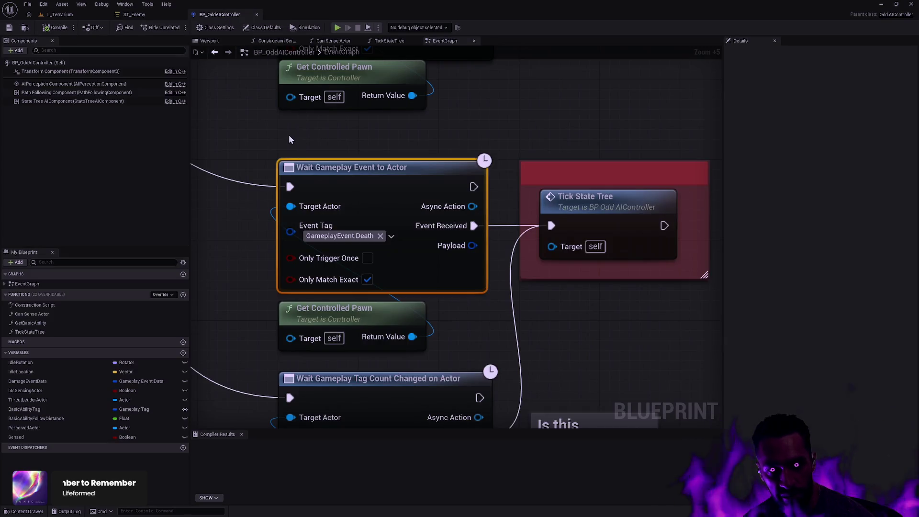
{"action": "scroll", "coordinate": [289, 135], "scroll_direction": "down", "scroll_amount": 2}
{"action": "left_click", "coordinate": [267, 137]}
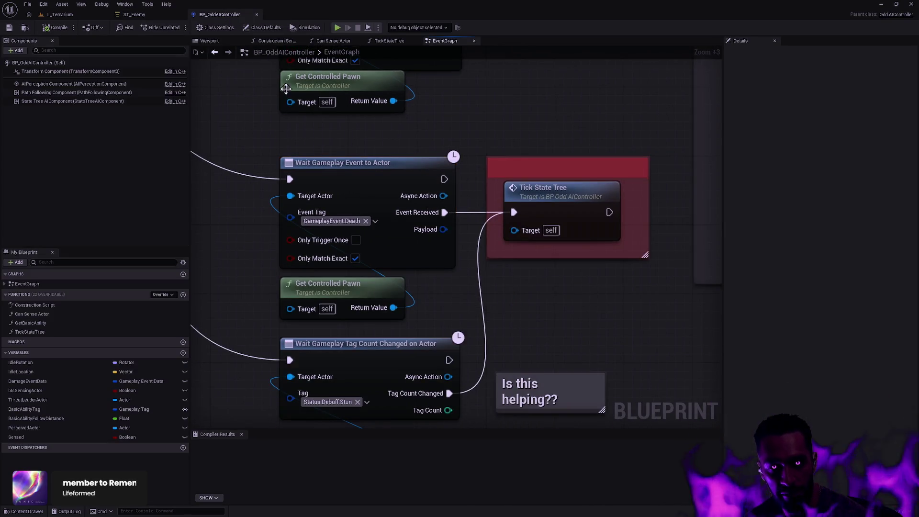
{"action": "left_click", "coordinate": [144, 16]}
{"action": "left_click", "coordinate": [250, 19]}
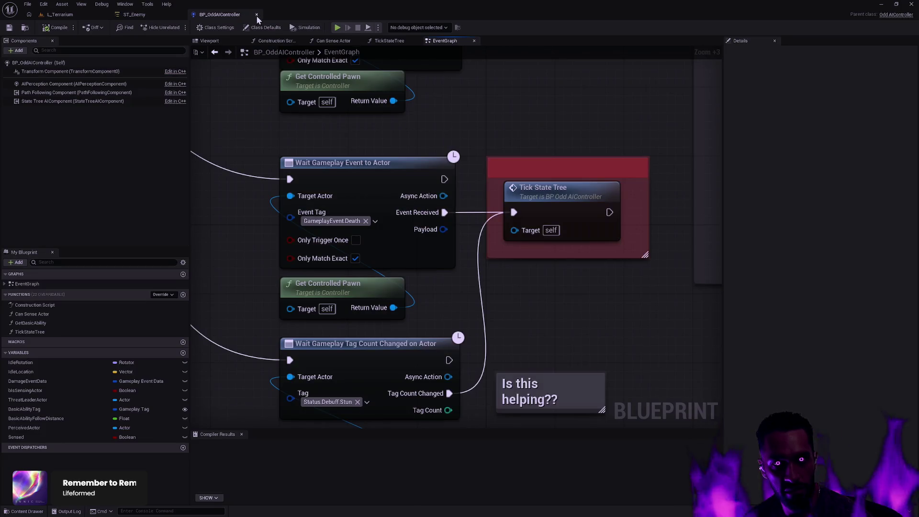
{"action": "left_click", "coordinate": [160, 15]}
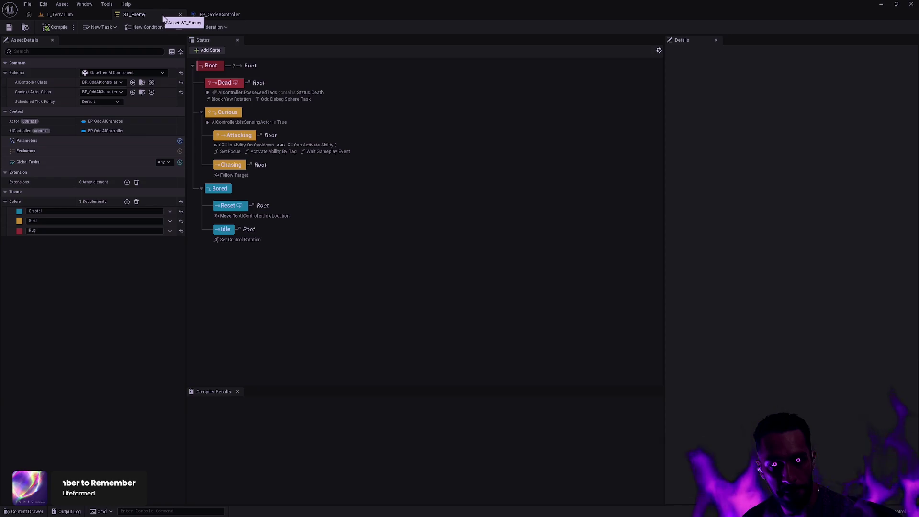
Close BP_OddAIController and start a play session in L_Terrarium
{"action": "left_click", "coordinate": [255, 14]}
{"action": "left_click", "coordinate": [61, 14]}
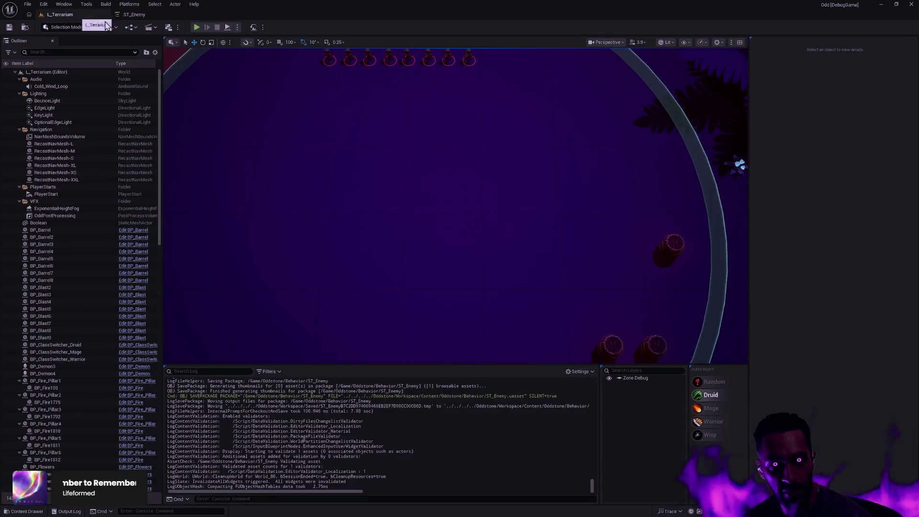
{"action": "left_click", "coordinate": [197, 27]}
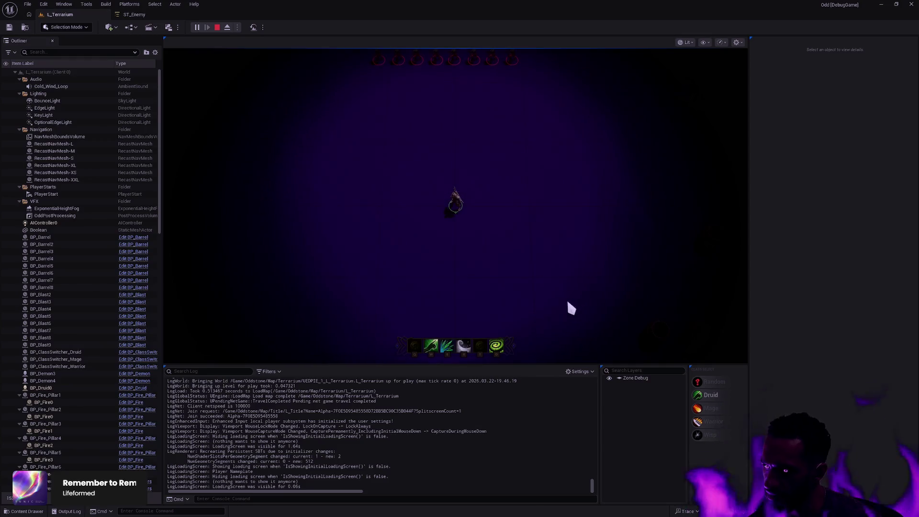
Test fullscreen by moving the hero toward the enemies and casting E, then restart play
{"action": "key", "text": "F11"}
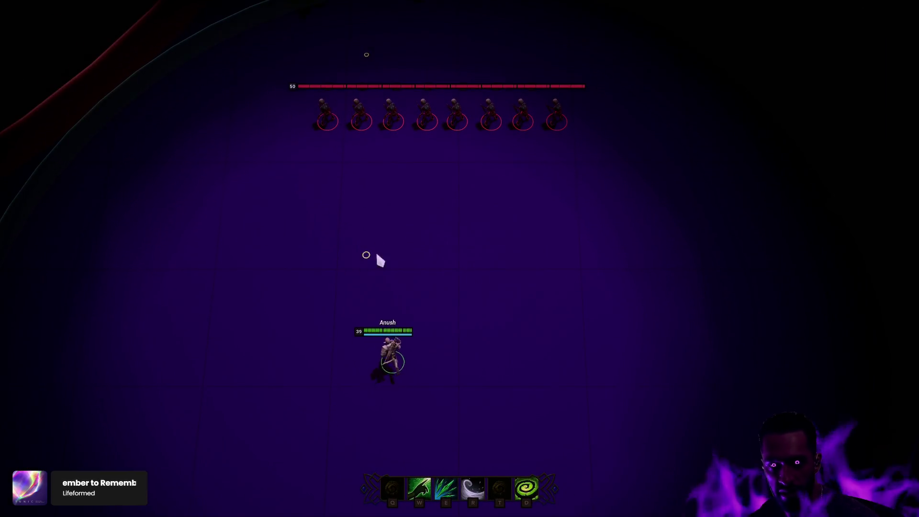
{"action": "right_click", "coordinate": [505, 437]}
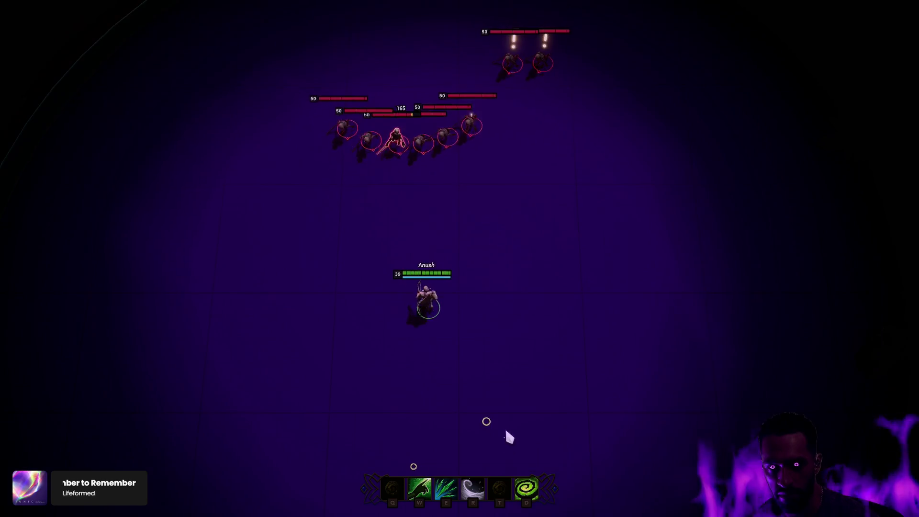
{"action": "key", "text": "e"}
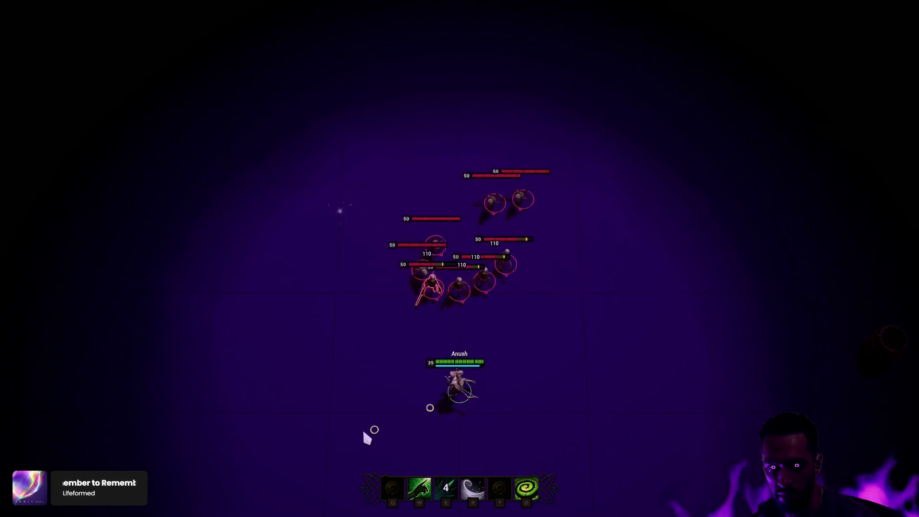
{"action": "key", "text": "Escape"}
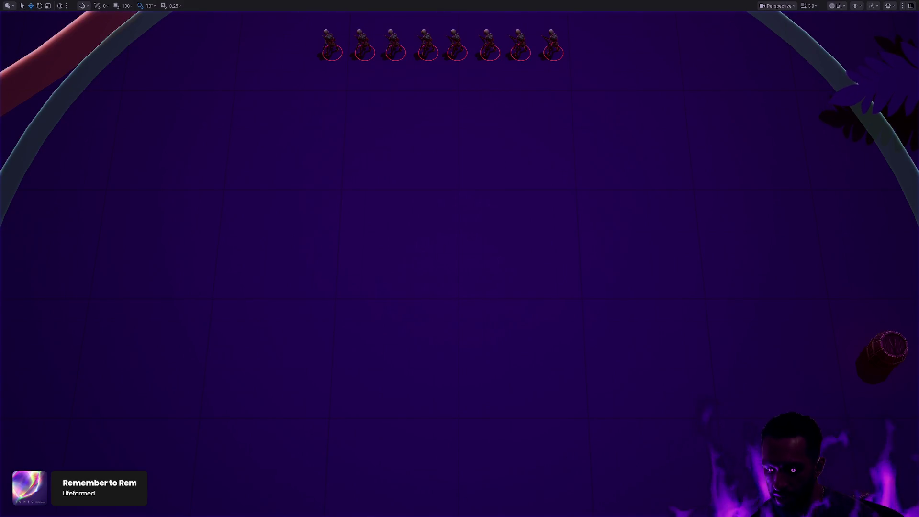
{"action": "key", "text": "F11"}
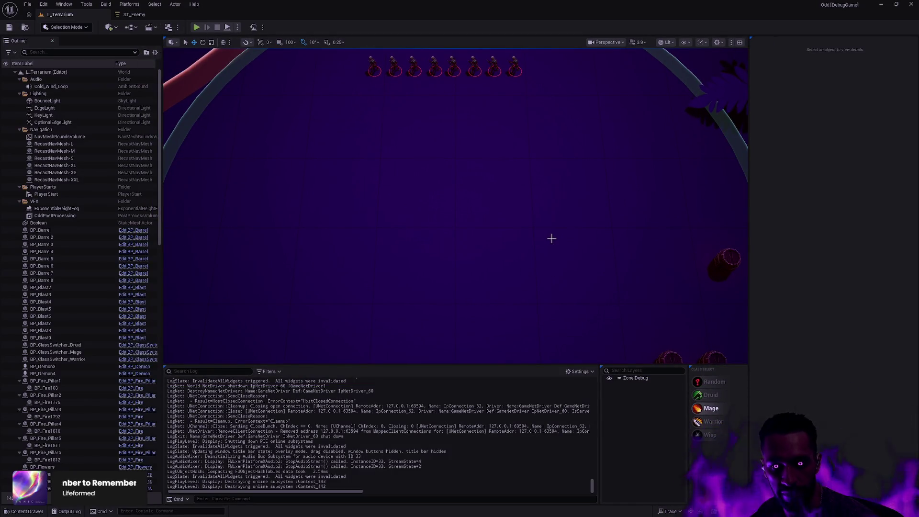
{"action": "left_click", "coordinate": [197, 27]}
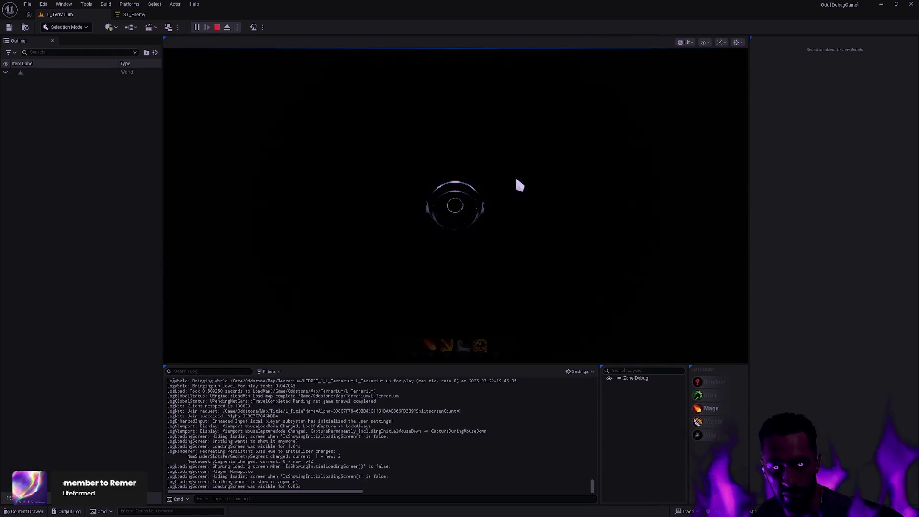
Go fullscreen, move the Mage to the enemy pack and cast E, T and R
{"action": "key", "text": "F11"}
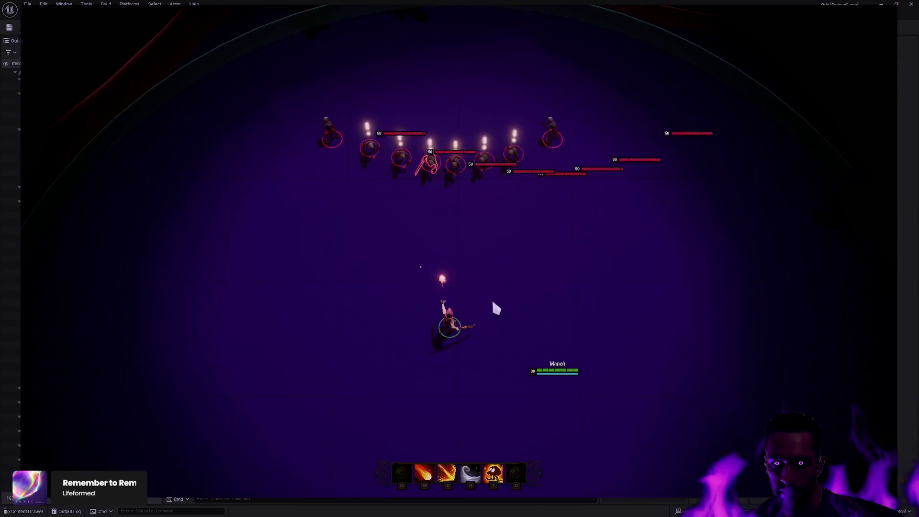
{"action": "right_click", "coordinate": [527, 429]}
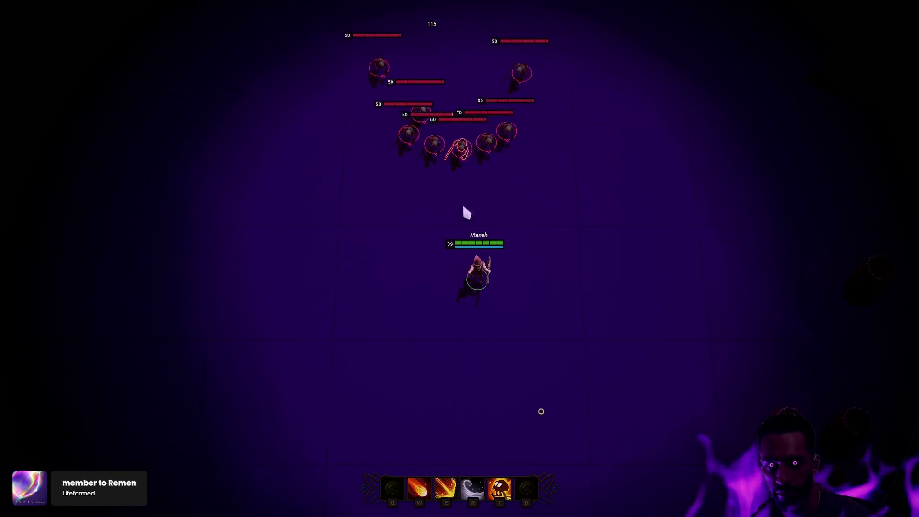
{"action": "key", "text": "e"}
{"action": "key", "text": "t"}
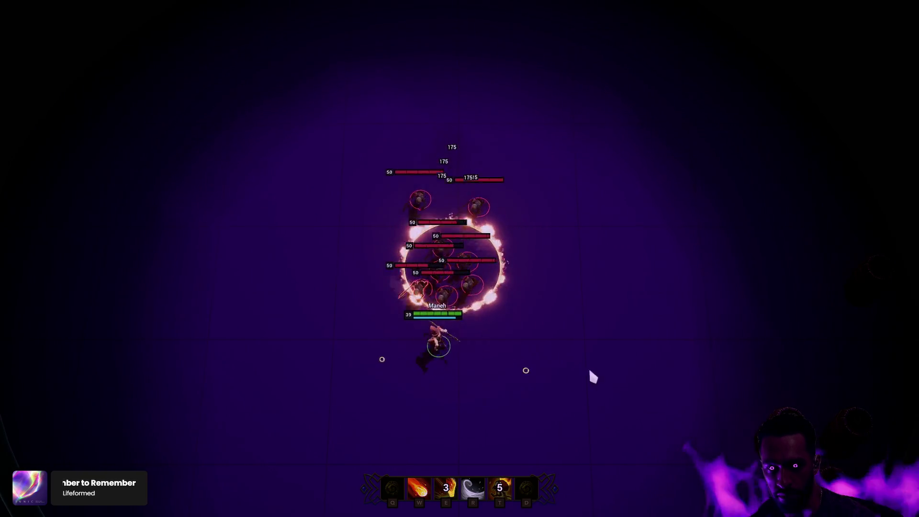
{"action": "key", "text": "r"}
Kite around the enemy pack and hit it again with E and T
{"action": "right_click", "coordinate": [667, 268]}
{"action": "right_click", "coordinate": [656, 93]}
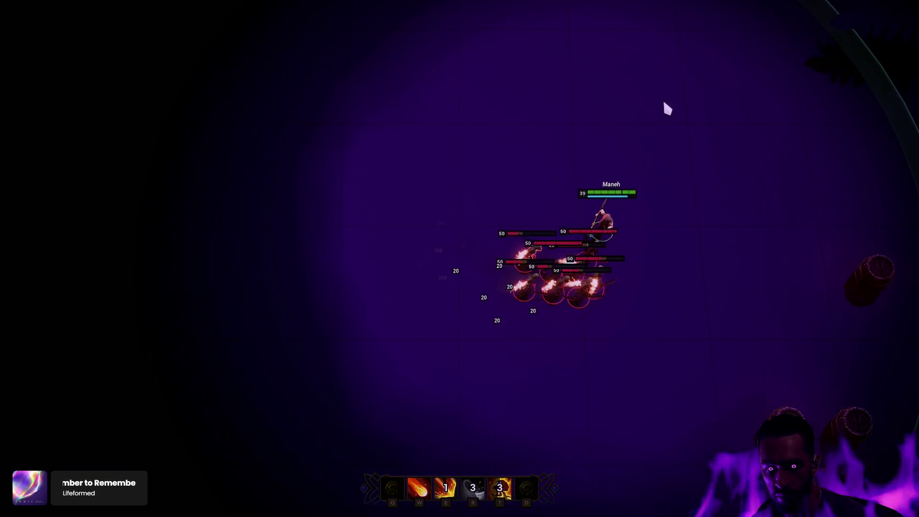
{"action": "key", "text": "e"}
{"action": "right_click", "coordinate": [394, 124]}
{"action": "right_click", "coordinate": [376, 275]}
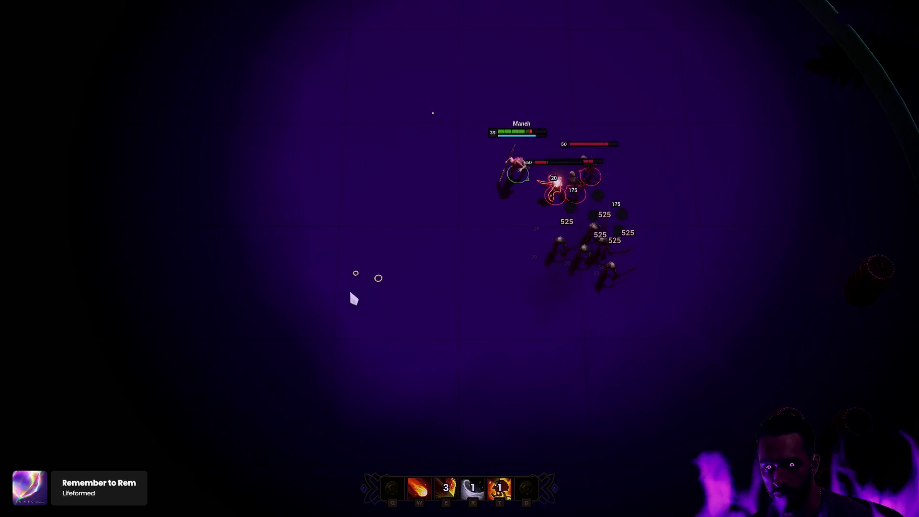
{"action": "right_click", "coordinate": [423, 375]}
{"action": "right_click", "coordinate": [469, 394]}
{"action": "right_click", "coordinate": [554, 415]}
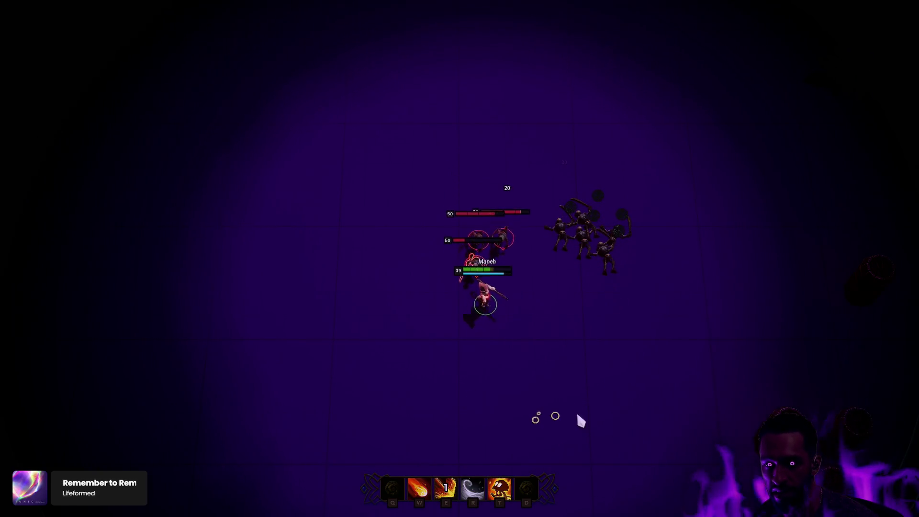
{"action": "key", "text": "e"}
{"action": "key", "text": "t"}
Move through the pack and blast the remaining skeleton with E
{"action": "right_click", "coordinate": [695, 325]}
{"action": "right_click", "coordinate": [674, 213]}
{"action": "right_click", "coordinate": [523, 167]}
{"action": "right_click", "coordinate": [430, 171]}
{"action": "right_click", "coordinate": [386, 220]}
{"action": "right_click", "coordinate": [367, 229]}
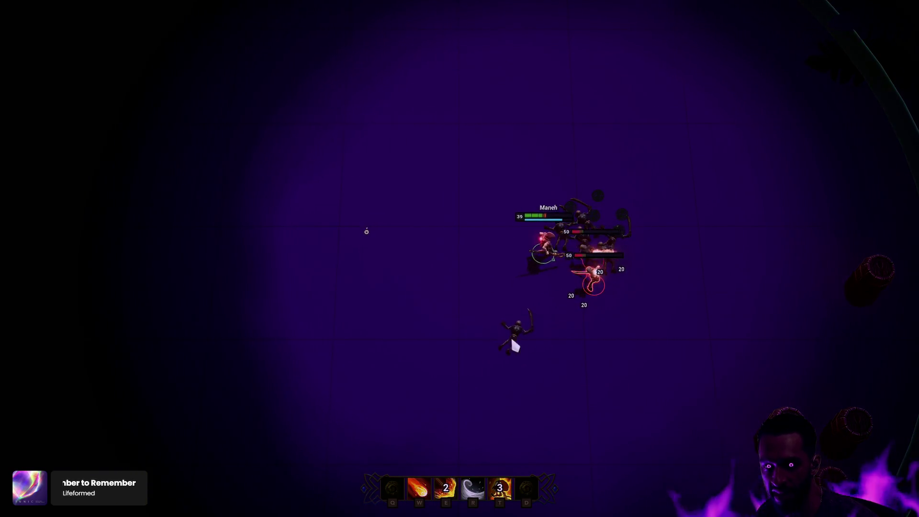
{"action": "right_click", "coordinate": [473, 347]}
{"action": "right_click", "coordinate": [426, 365]}
{"action": "right_click", "coordinate": [415, 380]}
{"action": "right_click", "coordinate": [418, 394]}
{"action": "right_click", "coordinate": [493, 435]}
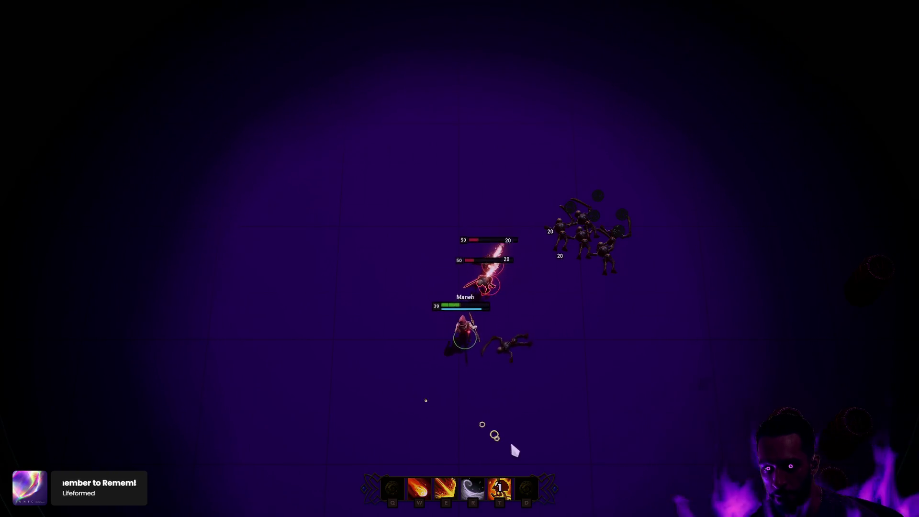
{"action": "key", "text": "e"}
Walk the Mage away, leave fullscreen and stop the play session
{"action": "right_click", "coordinate": [384, 360]}
{"action": "right_click", "coordinate": [307, 354]}
{"action": "right_click", "coordinate": [320, 260]}
{"action": "right_click", "coordinate": [422, 225]}
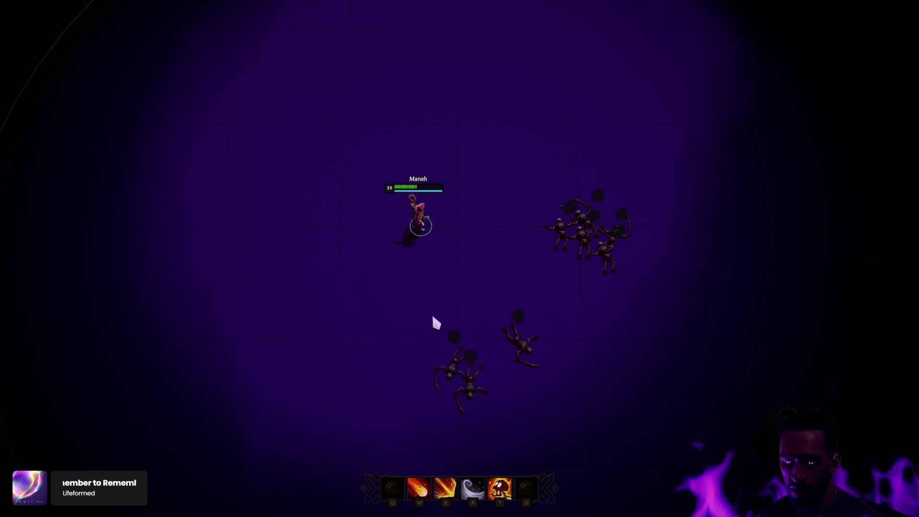
{"action": "key", "text": "F11"}
{"action": "key", "text": "Escape"}
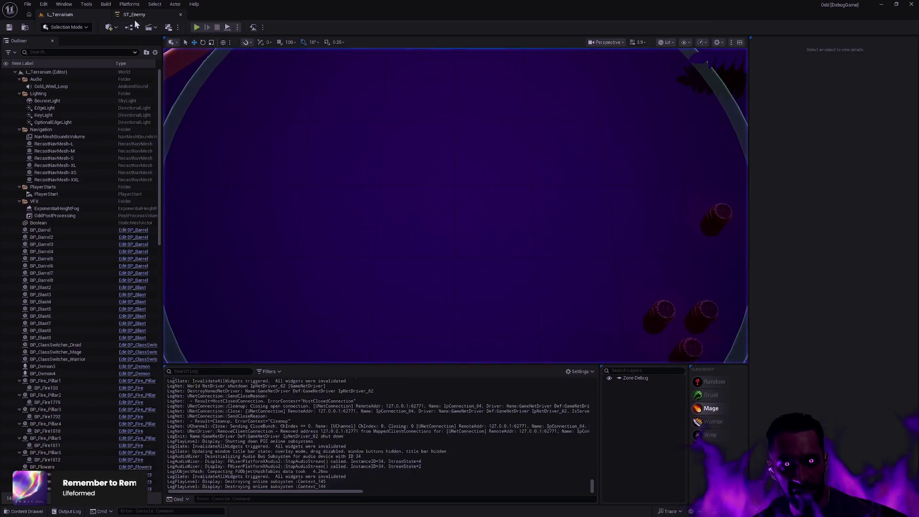
Add an STT Wait Gameplay Event task to ST_Enemy's Root state
{"action": "left_click", "coordinate": [135, 15]}
{"action": "left_click", "coordinate": [211, 66]}
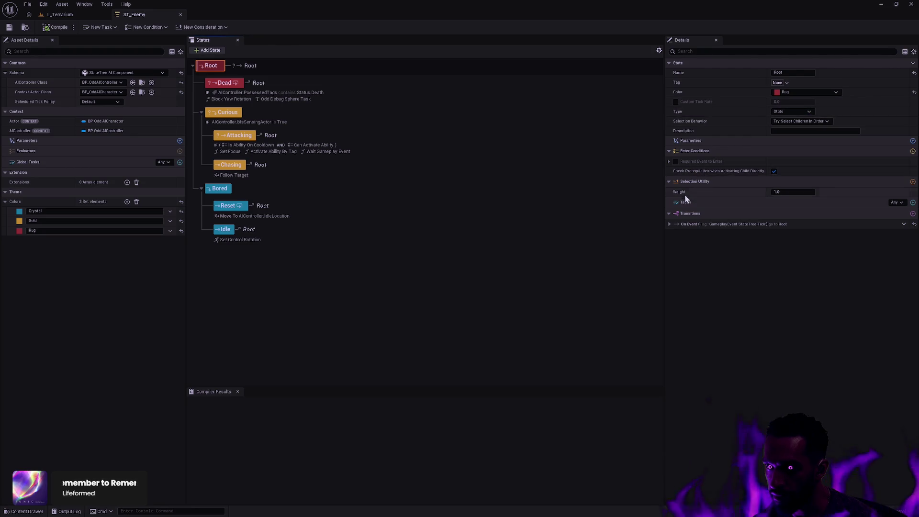
{"action": "left_click", "coordinate": [914, 203]}
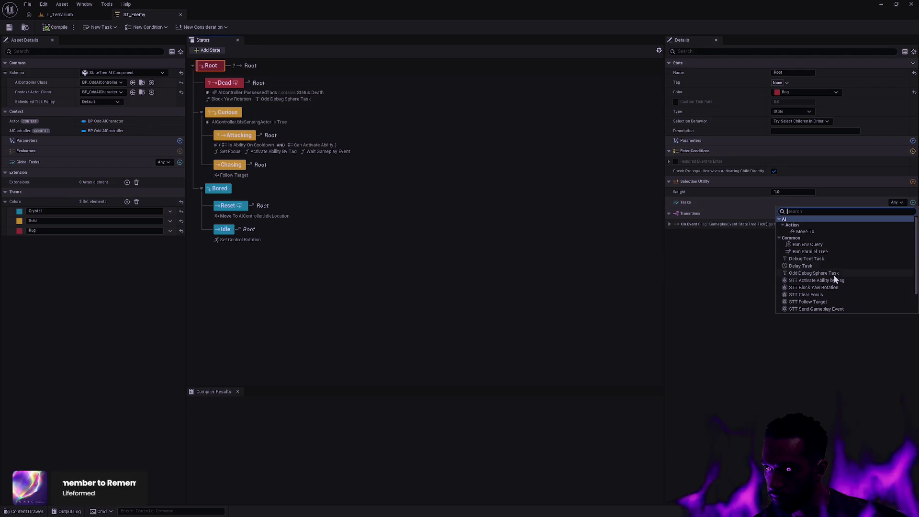
{"action": "scroll", "coordinate": [849, 280], "scroll_direction": "down", "scroll_amount": 2}
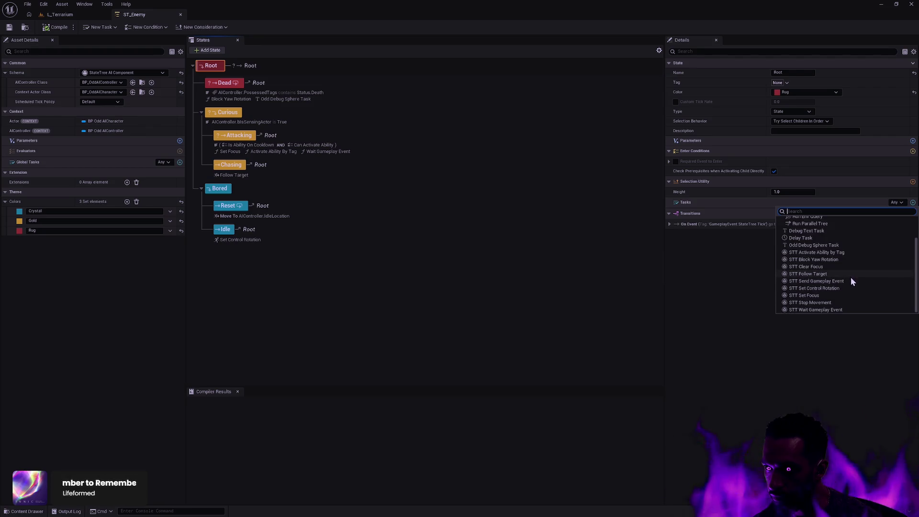
{"action": "left_click", "coordinate": [841, 309]}
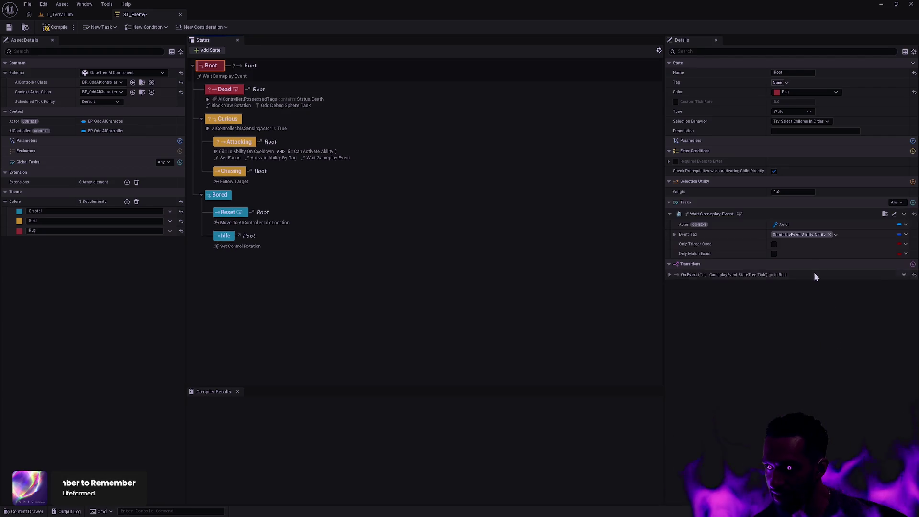
Set the task's Event Tag to GameplayEvent.Death with Only Trigger Once and Only Match Exact
{"action": "left_click", "coordinate": [806, 234]}
{"action": "type", "text": "Death"}
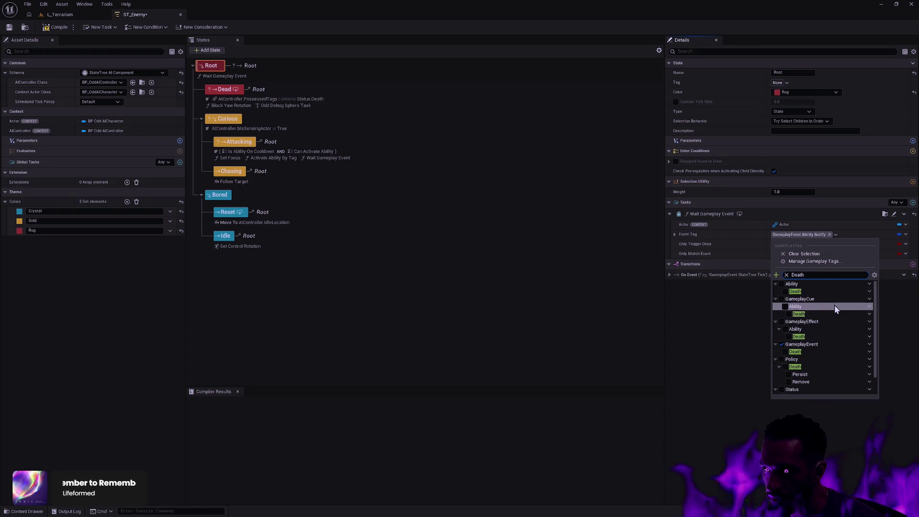
{"action": "scroll", "coordinate": [834, 318], "scroll_direction": "down", "scroll_amount": 2}
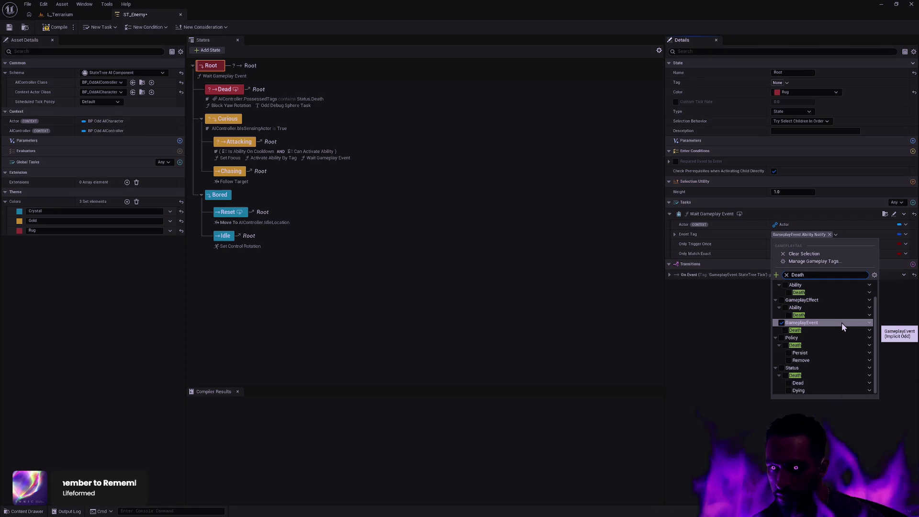
{"action": "scroll", "coordinate": [844, 328], "scroll_direction": "up", "scroll_amount": 2}
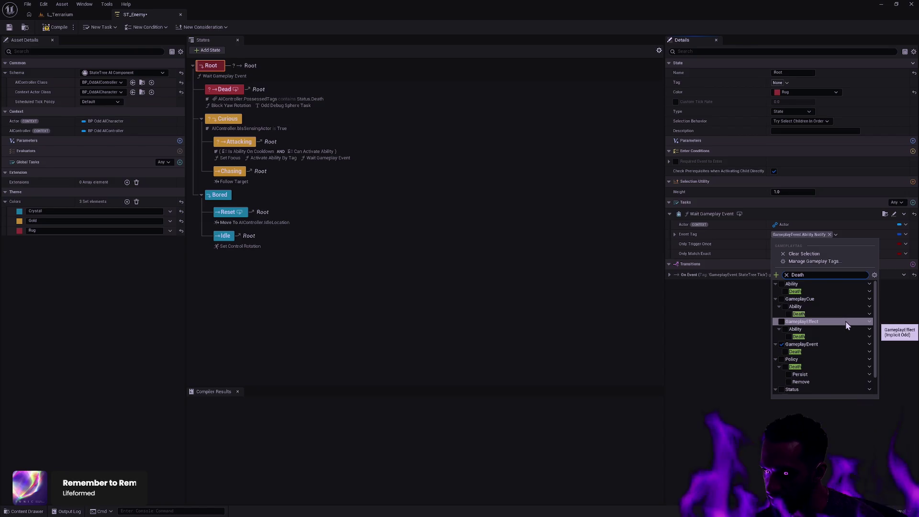
{"action": "left_click", "coordinate": [795, 354]}
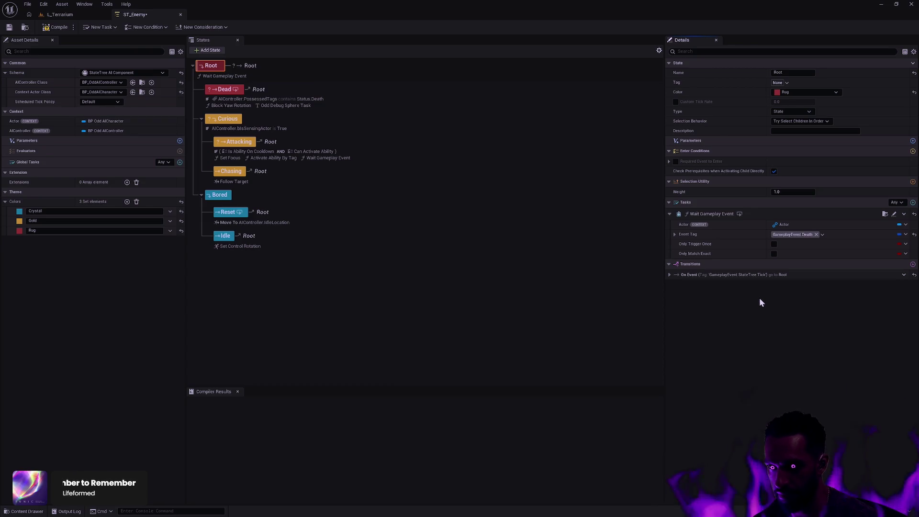
{"action": "left_click", "coordinate": [775, 244]}
{"action": "left_click", "coordinate": [774, 255]}
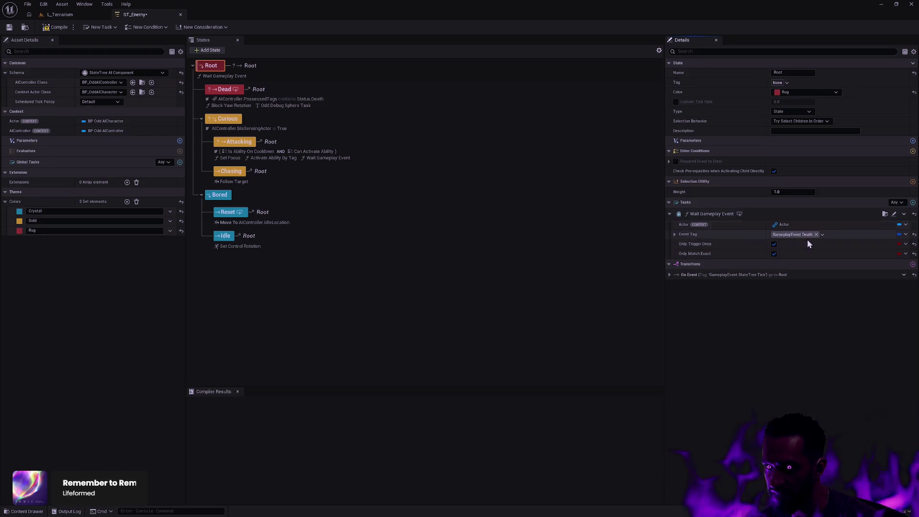
{"action": "left_click", "coordinate": [669, 276]}
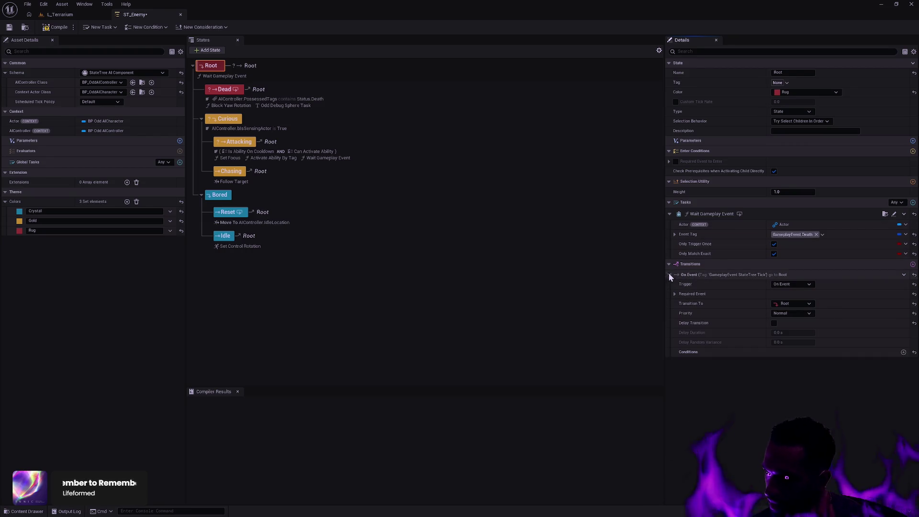
{"action": "left_click", "coordinate": [913, 264]}
{"action": "left_click", "coordinate": [801, 373]}
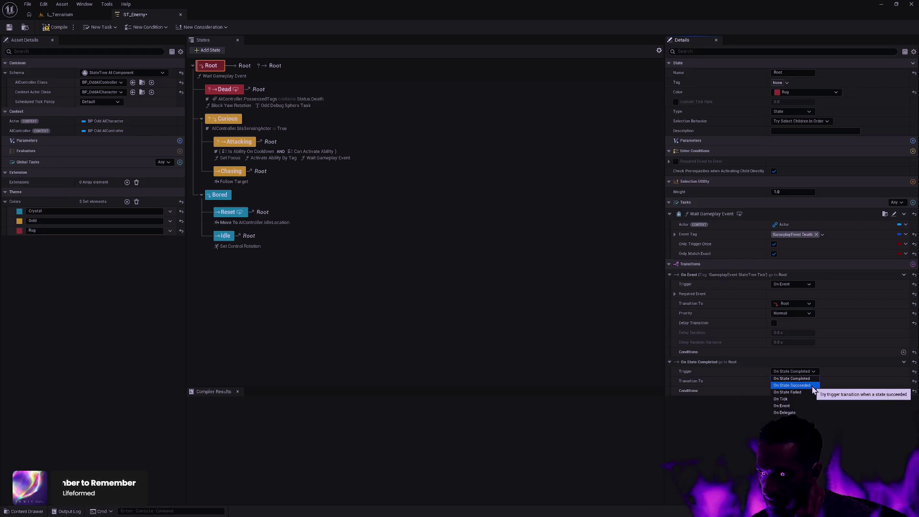
{"action": "left_click", "coordinate": [813, 388]}
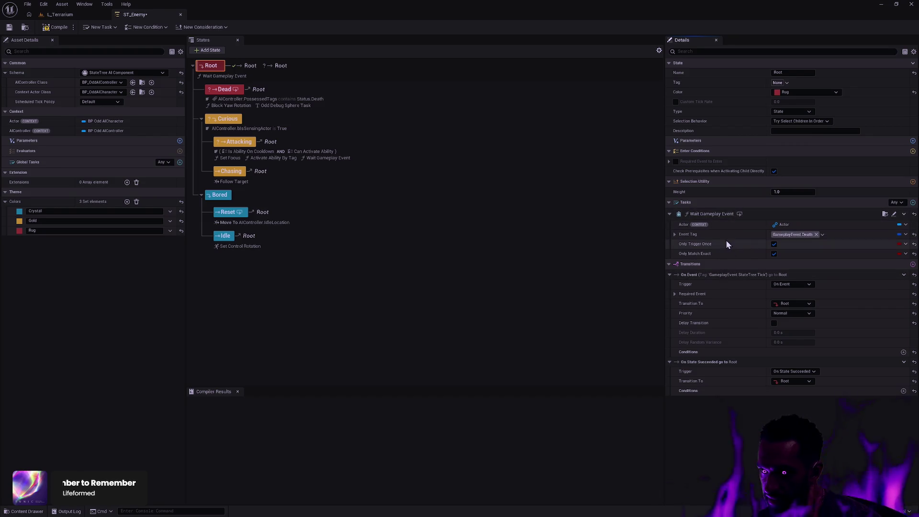
{"action": "left_click", "coordinate": [885, 214]}
{"action": "double_click", "coordinate": [488, 383]}
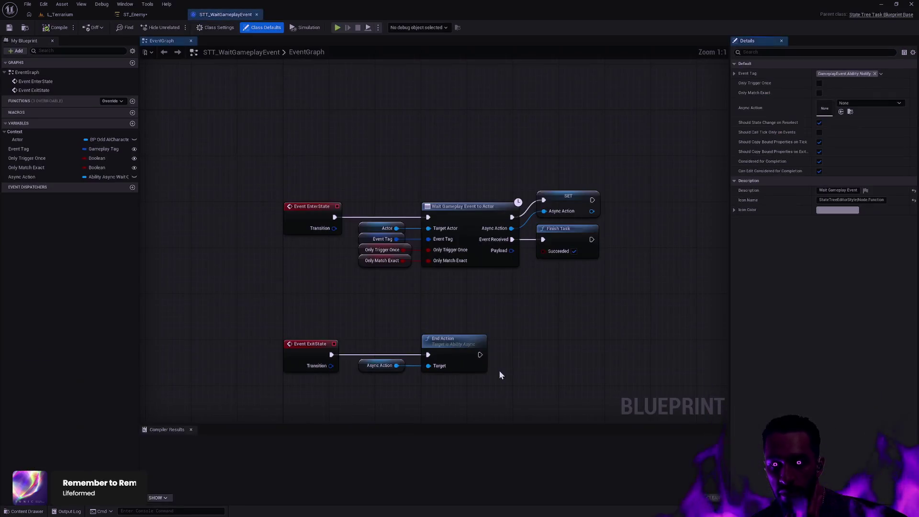
{"action": "mouse_move", "coordinate": [552, 298]}
{"action": "left_mouse_down"}
{"action": "mouse_move", "coordinate": [602, 227]}
{"action": "mouse_move", "coordinate": [603, 239]}
{"action": "mouse_move", "coordinate": [583, 256]}
{"action": "mouse_move", "coordinate": [615, 250]}
{"action": "left_mouse_up"}
{"action": "left_click", "coordinate": [562, 277]}
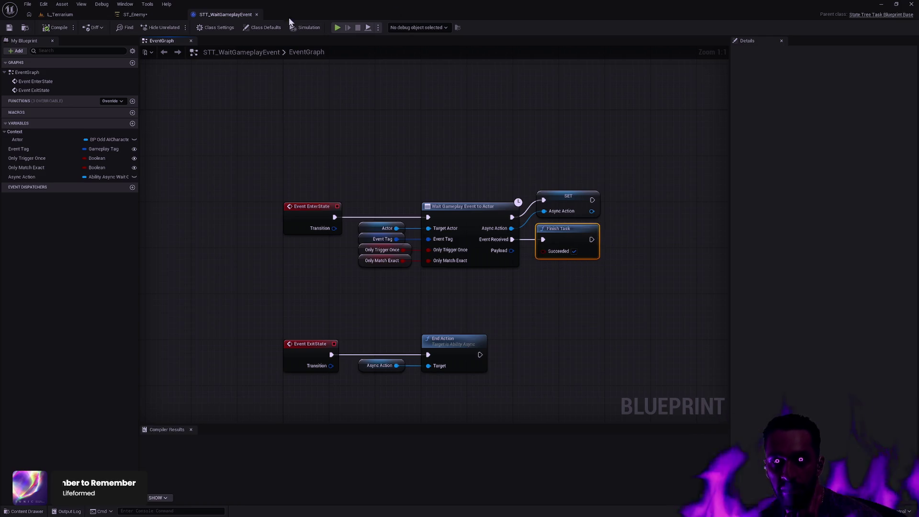
{"action": "left_click", "coordinate": [257, 14]}
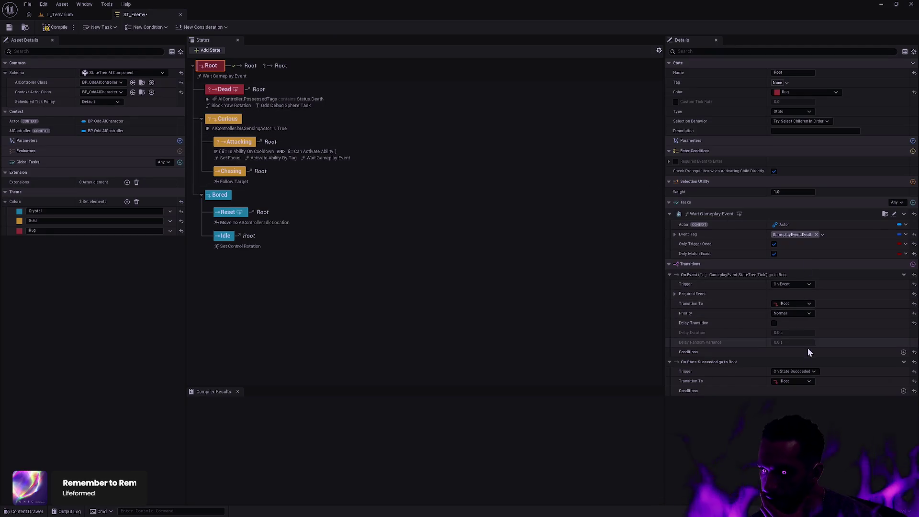
Route Root's On State Succeeded transition to Dead and force Dead's Status.Death enter condition true
{"action": "left_click", "coordinate": [796, 381]}
{"action": "left_click", "coordinate": [806, 318]}
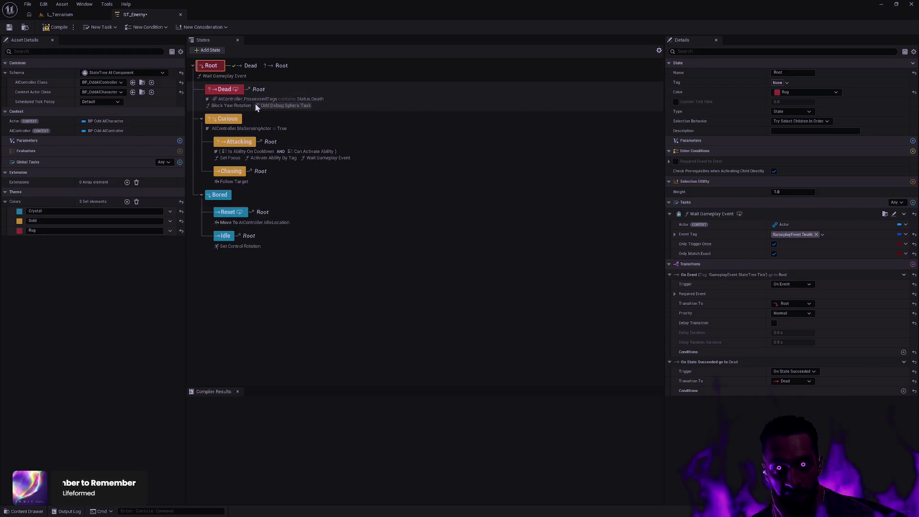
{"action": "left_click", "coordinate": [214, 101]}
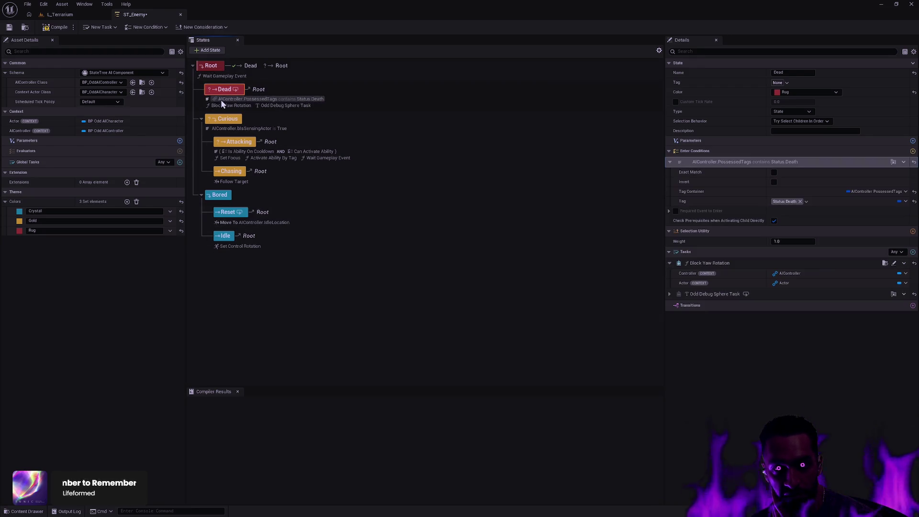
{"action": "right_click", "coordinate": [822, 164]}
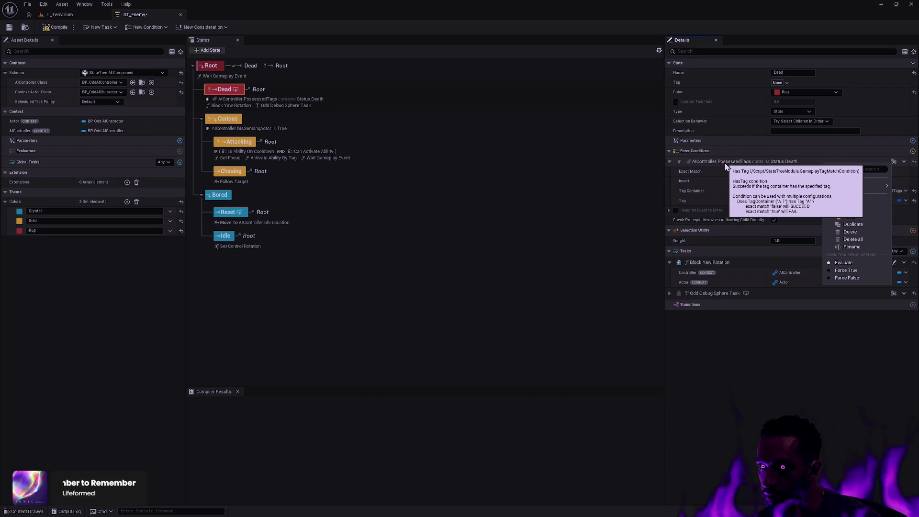
{"action": "left_click", "coordinate": [852, 272]}
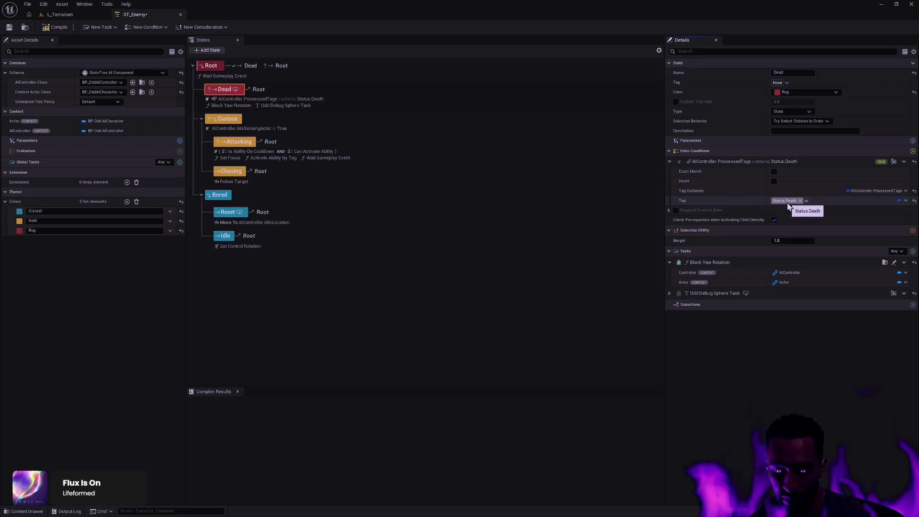
{"action": "key", "text": "ctrl+p"}
Open the GA_Death ability blueprint through the quick asset search
{"action": "type", "text": "GA_Death"}
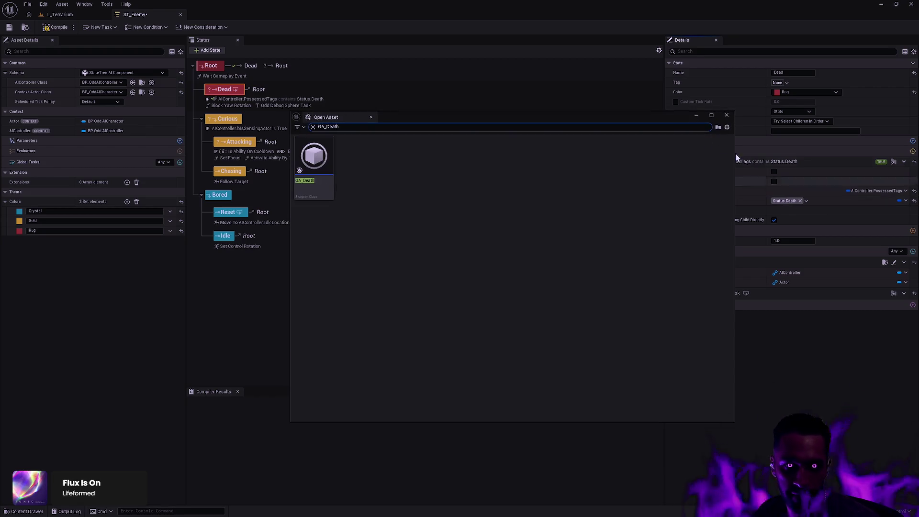
{"action": "key", "text": "Return"}
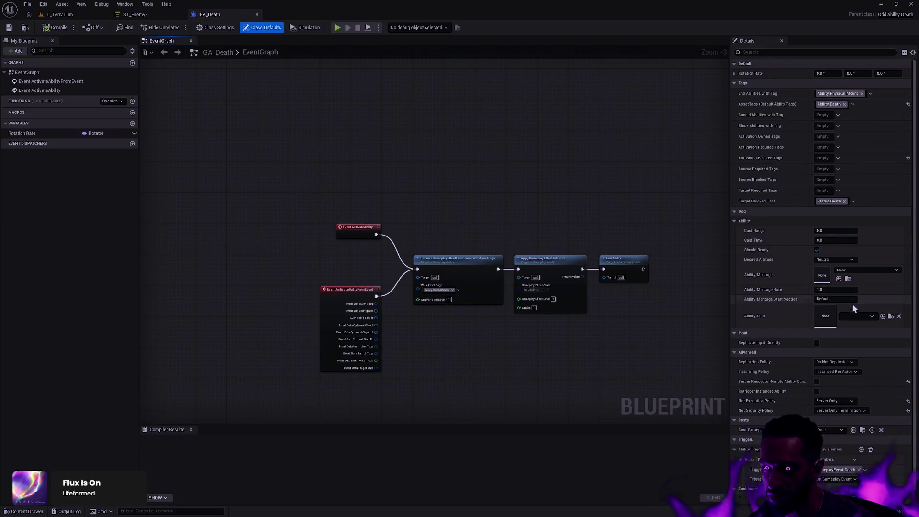
{"action": "scroll", "coordinate": [882, 365], "scroll_direction": "down", "scroll_amount": 1}
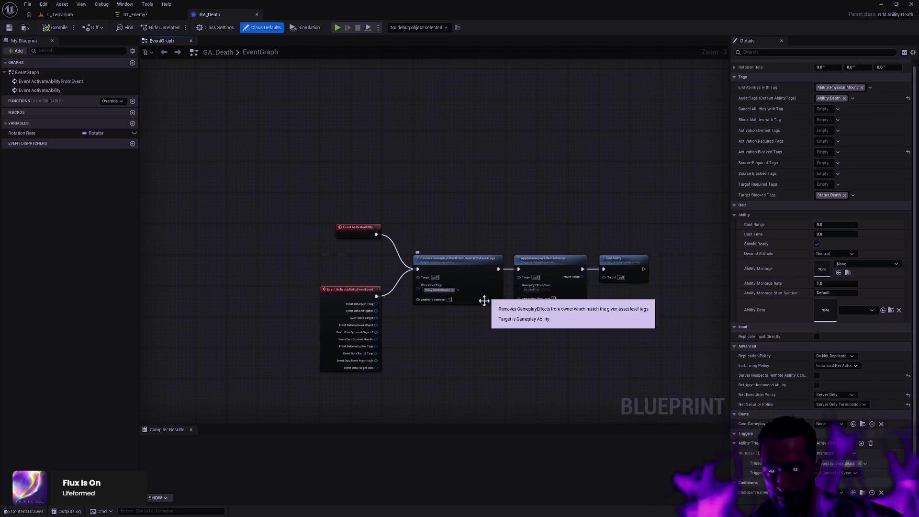
{"action": "scroll", "coordinate": [463, 328], "scroll_direction": "up", "scroll_amount": 3}
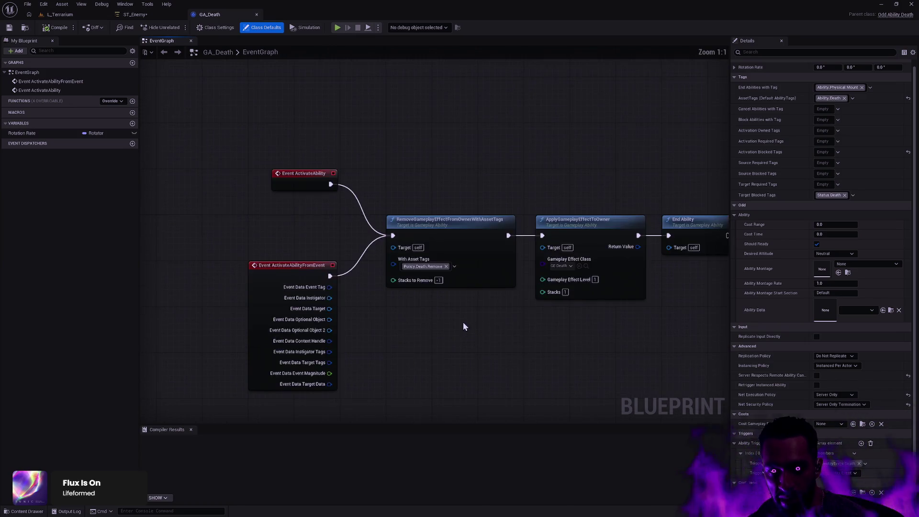
Open the GE_Death effect that GA_Death's ApplyGameplayEffectToOwner node applies
{"action": "mouse_move", "coordinate": [496, 160]}
{"action": "left_mouse_down"}
{"action": "mouse_move", "coordinate": [536, 236]}
{"action": "mouse_move", "coordinate": [564, 345]}
{"action": "mouse_move", "coordinate": [534, 238]}
{"action": "left_mouse_up"}
{"action": "mouse_move", "coordinate": [482, 175]}
{"action": "left_mouse_down"}
{"action": "mouse_move", "coordinate": [571, 343]}
{"action": "mouse_move", "coordinate": [538, 275]}
{"action": "left_mouse_up"}
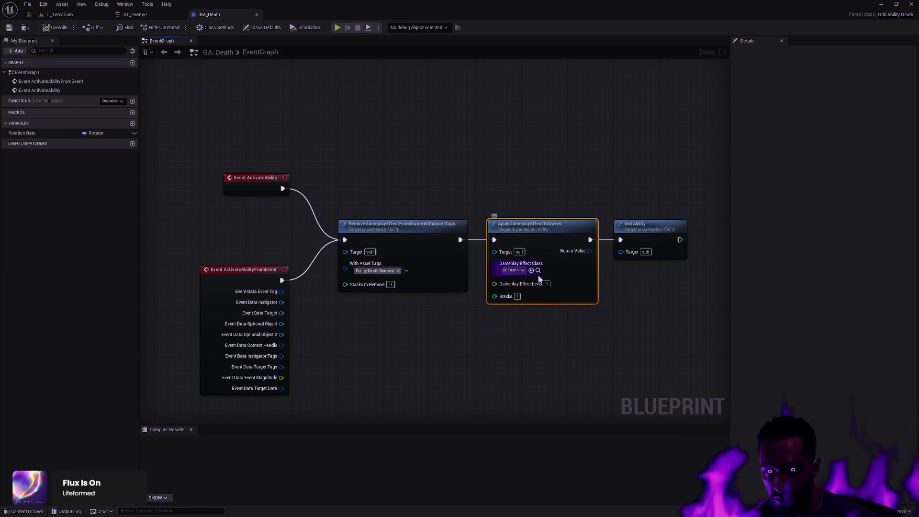
{"action": "left_click", "coordinate": [538, 270]}
{"action": "double_click", "coordinate": [249, 383]}
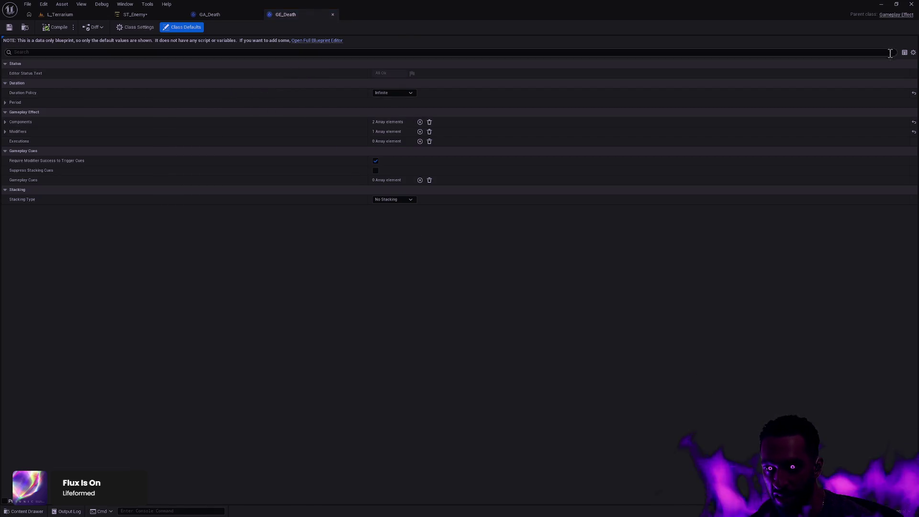
View GE_Death in the full blueprint editor with its Gameplay Effect settings expanded
{"action": "left_click", "coordinate": [316, 42]}
{"action": "left_click", "coordinate": [734, 112]}
{"action": "left_click", "coordinate": [735, 112], "text": "shift"}
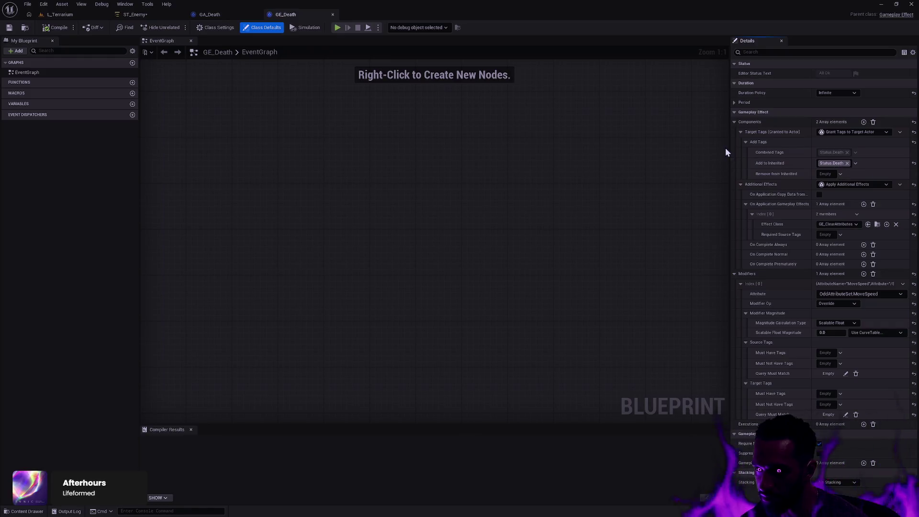
Return to the GA_Death graph with the ApplyGameplayEffectToOwner node reselected
{"action": "left_click", "coordinate": [217, 16]}
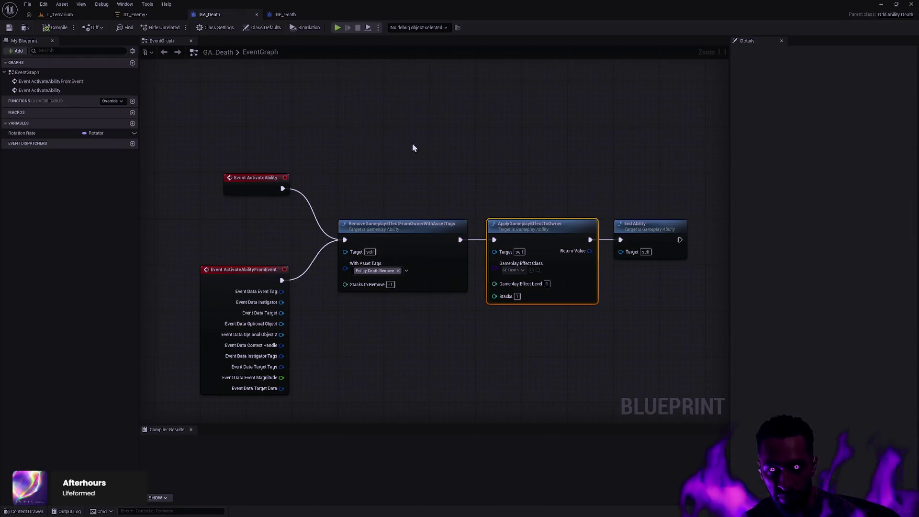
{"action": "left_click", "coordinate": [430, 150]}
{"action": "left_click_drag", "start_coordinate": [504, 177], "coordinate": [587, 324]}
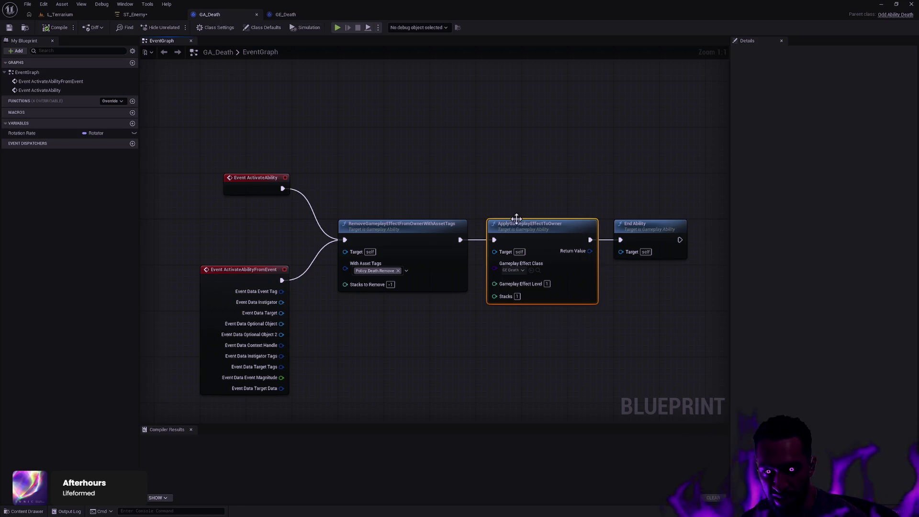
Select and deselect nodes in GA_Death, including both ability activation events
{"action": "left_click_drag", "start_coordinate": [509, 183], "coordinate": [559, 303]}
{"action": "mouse_move", "coordinate": [507, 162]}
{"action": "left_mouse_down"}
{"action": "mouse_move", "coordinate": [564, 337]}
{"action": "mouse_move", "coordinate": [539, 267]}
{"action": "left_mouse_up"}
{"action": "mouse_move", "coordinate": [505, 163]}
{"action": "left_mouse_down"}
{"action": "mouse_move", "coordinate": [578, 349]}
{"action": "mouse_move", "coordinate": [509, 186]}
{"action": "mouse_move", "coordinate": [529, 229]}
{"action": "left_mouse_up"}
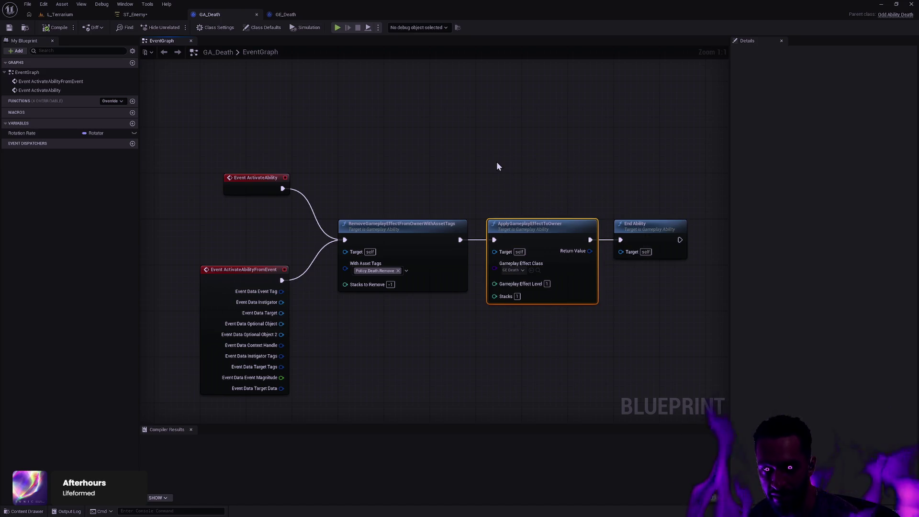
{"action": "mouse_move", "coordinate": [186, 120]}
{"action": "left_mouse_down"}
{"action": "mouse_move", "coordinate": [236, 195]}
{"action": "mouse_move", "coordinate": [307, 367]}
{"action": "left_mouse_up"}
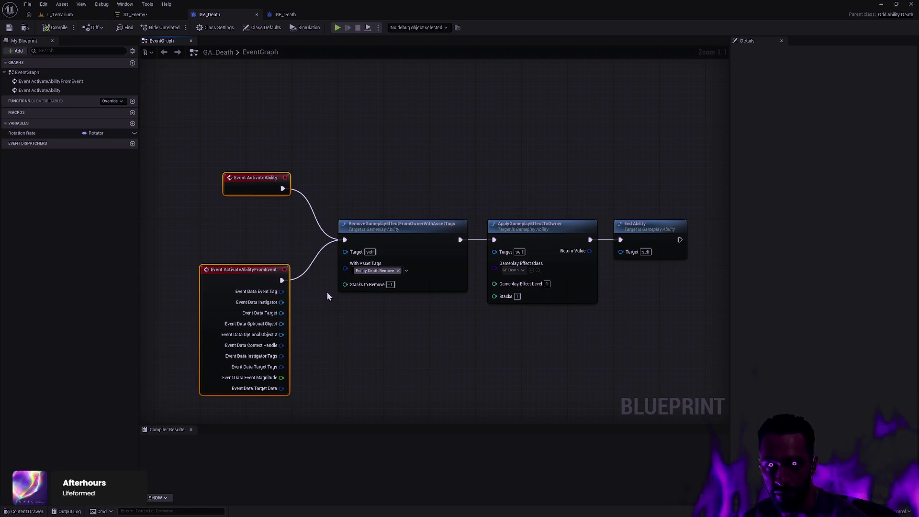
{"action": "left_click", "coordinate": [430, 120]}
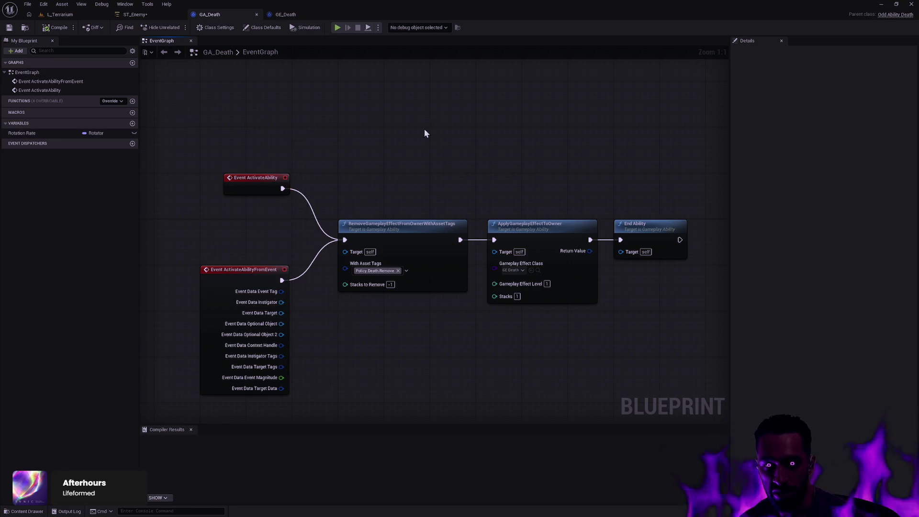
Go through the GE_Death and GA_Death tabs back to the ST_Enemy state tree
{"action": "left_click", "coordinate": [286, 15]}
{"action": "left_click", "coordinate": [210, 14]}
{"action": "left_click", "coordinate": [135, 14]}
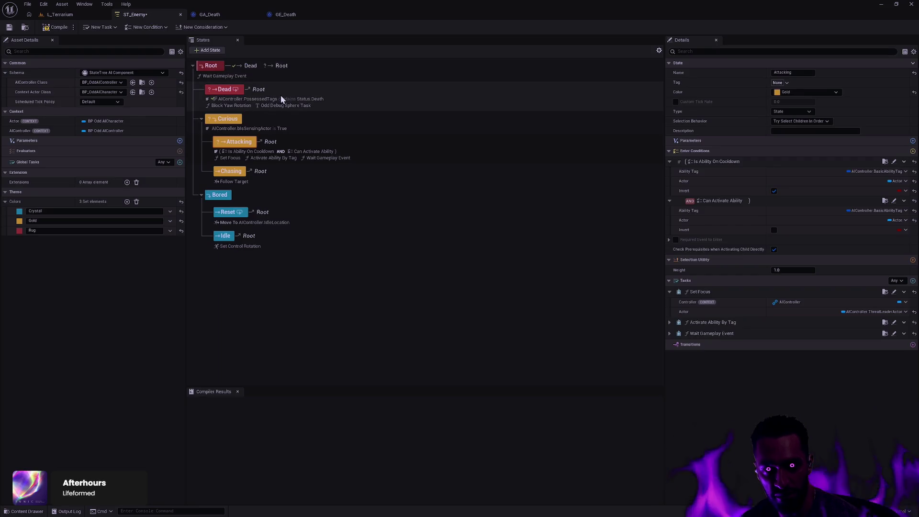
Set Dead's Status.Death enter condition back to Evaluate
{"action": "left_click", "coordinate": [232, 77]}
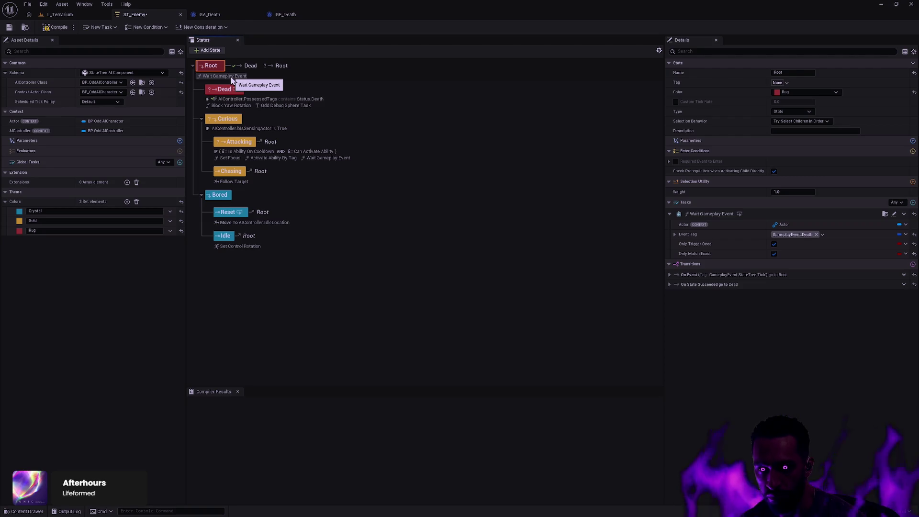
{"action": "left_click", "coordinate": [315, 100]}
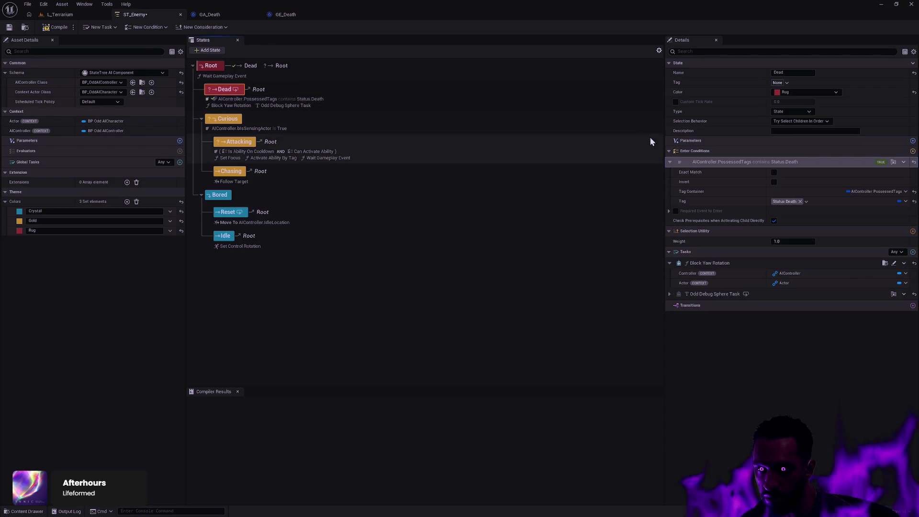
{"action": "left_click", "coordinate": [881, 162]}
{"action": "left_click", "coordinate": [869, 266]}
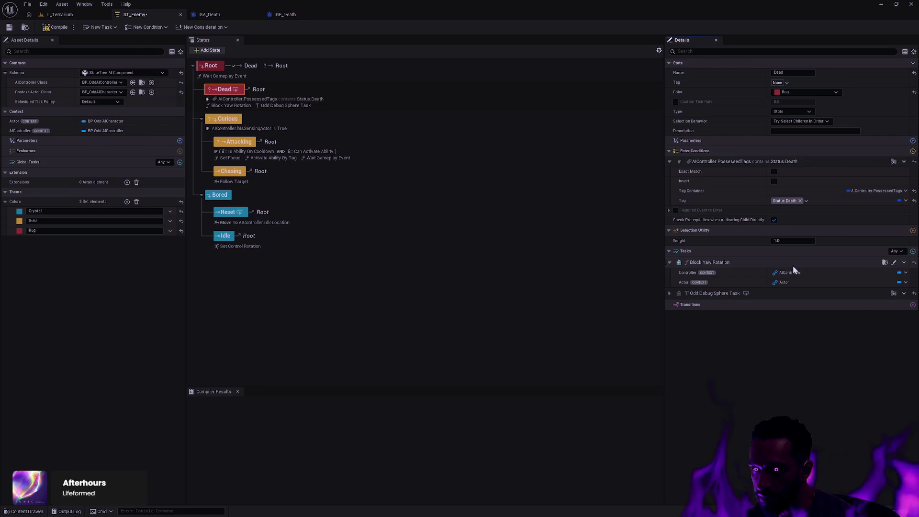
Delete the Wait Gameplay Event task from the Root state
{"action": "left_click", "coordinate": [247, 76]}
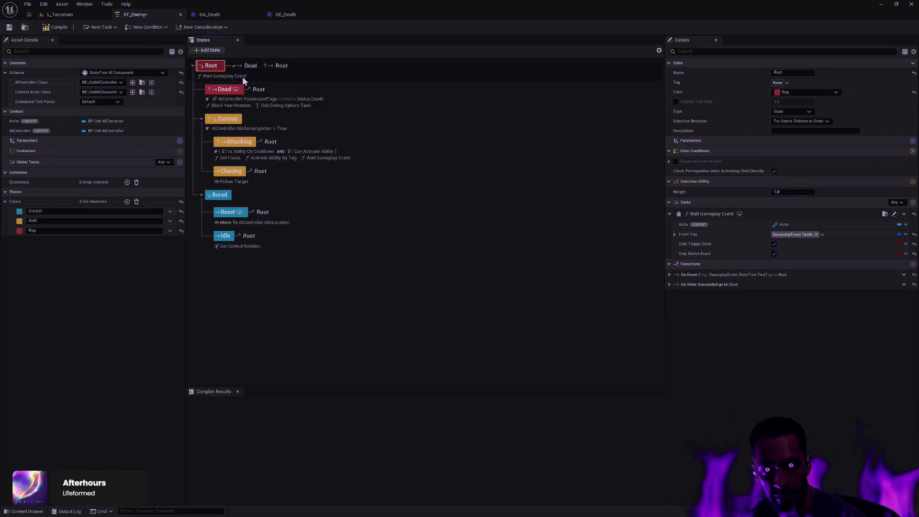
{"action": "left_click", "coordinate": [904, 214]}
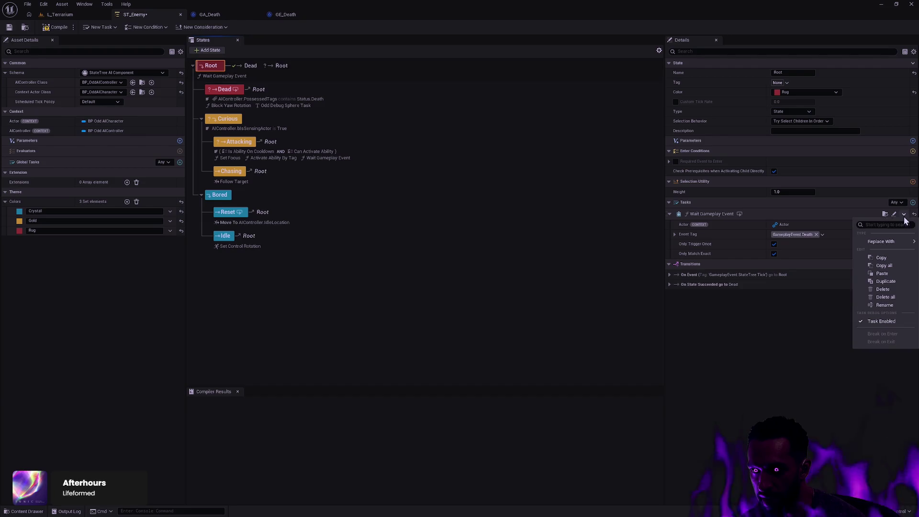
{"action": "left_click", "coordinate": [892, 289]}
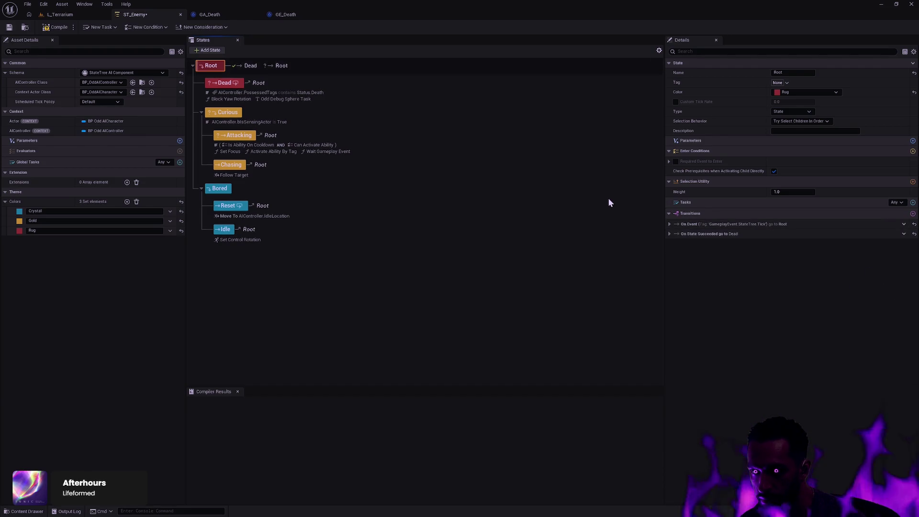
Add an Odd Debug Sphere Task to Chasing and colour it gold
{"action": "left_click", "coordinate": [452, 296]}
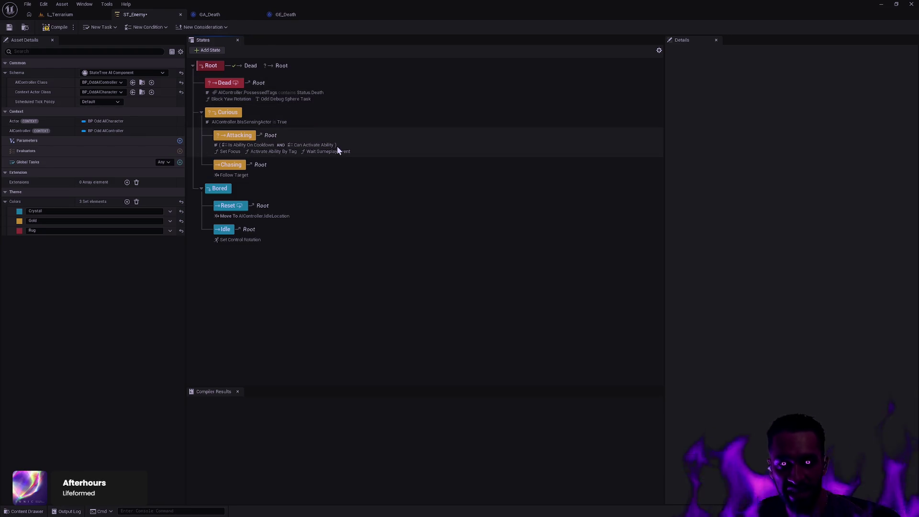
{"action": "left_click", "coordinate": [478, 148]}
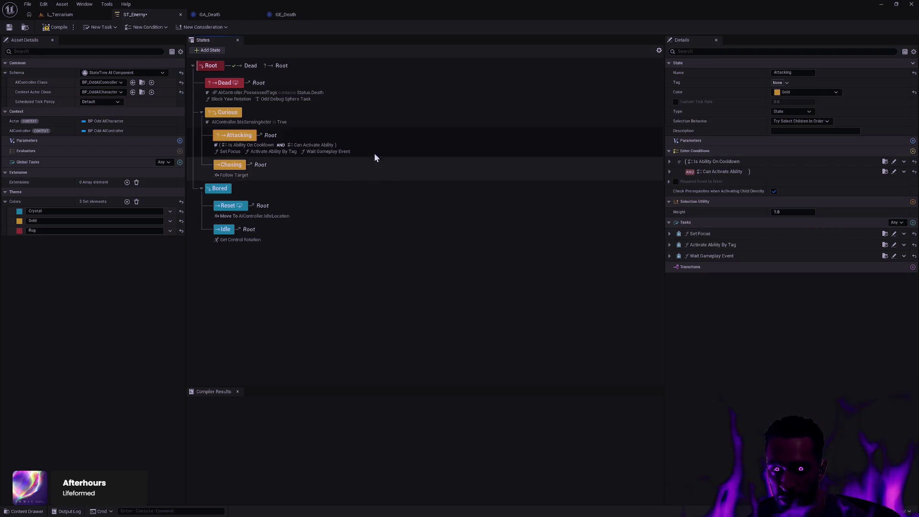
{"action": "left_click", "coordinate": [419, 179]}
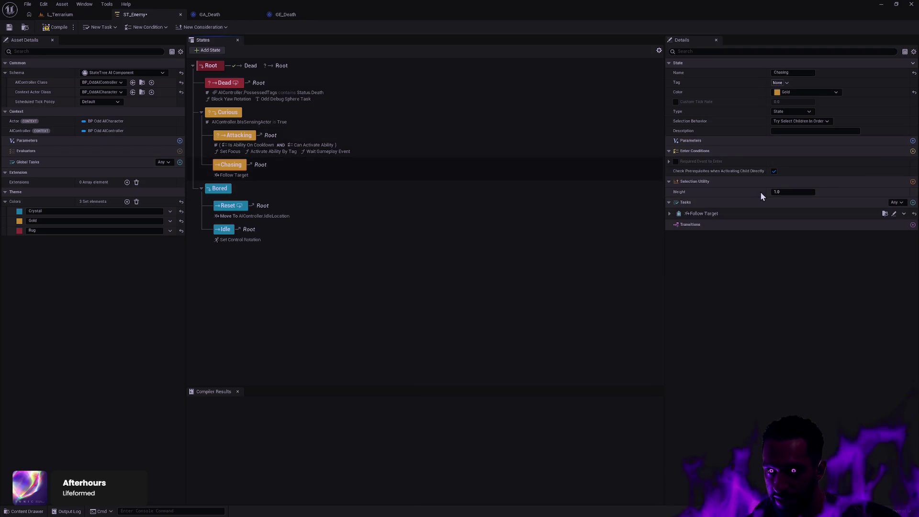
{"action": "left_click", "coordinate": [913, 203]}
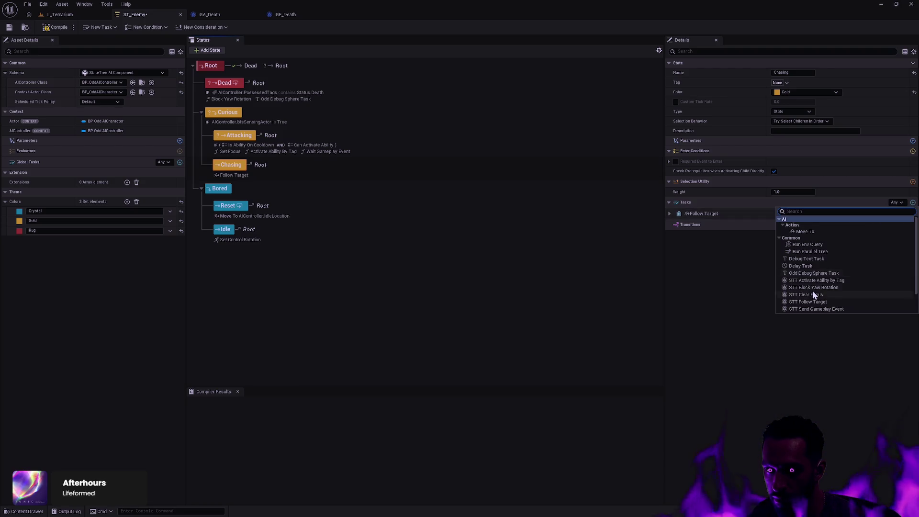
{"action": "left_click", "coordinate": [838, 276]}
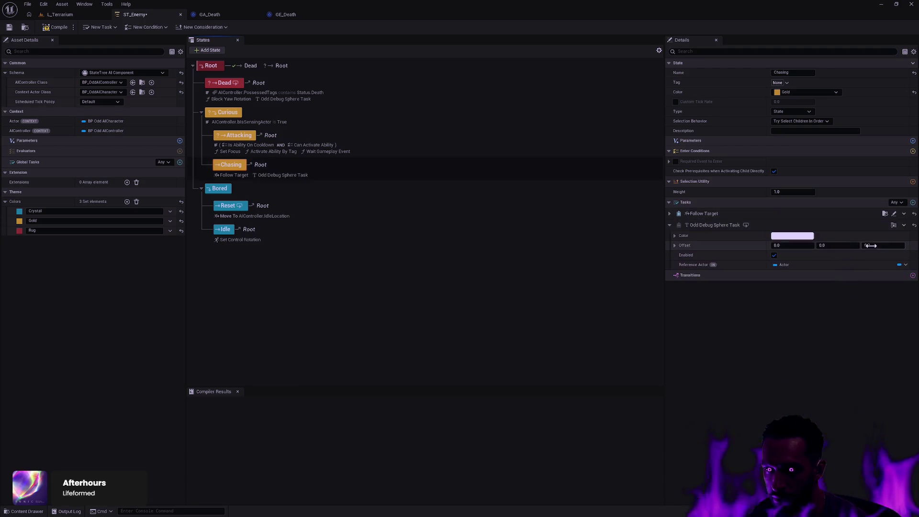
{"action": "left_click", "coordinate": [877, 246]}
{"action": "left_click", "coordinate": [786, 236]}
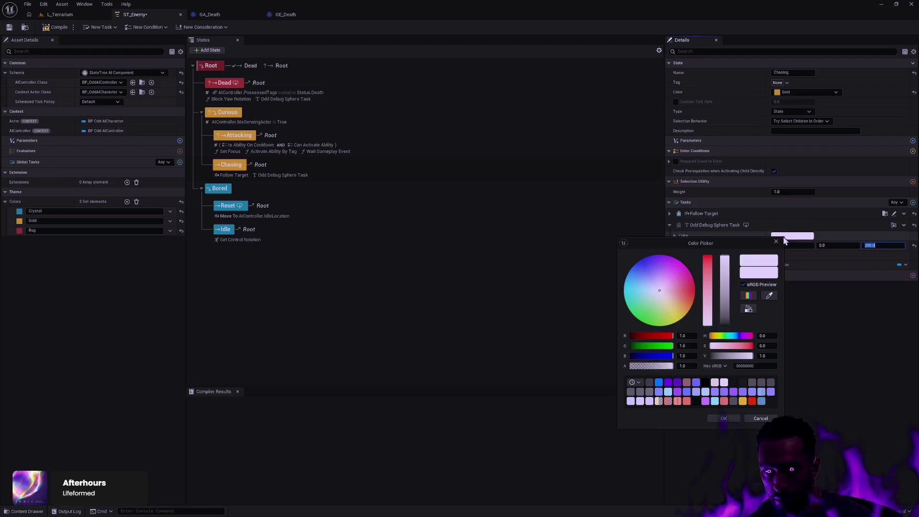
{"action": "left_click", "coordinate": [681, 297]}
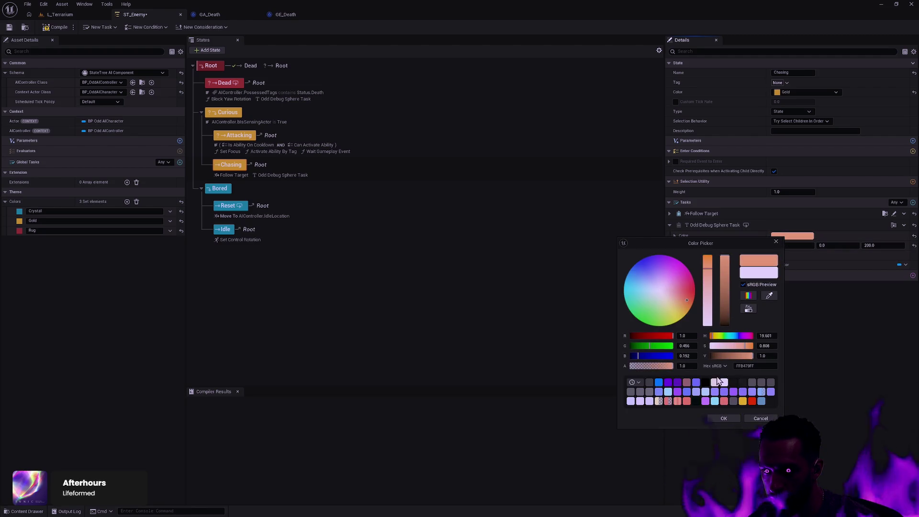
{"action": "left_click", "coordinate": [743, 402]}
{"action": "left_click", "coordinate": [724, 418]}
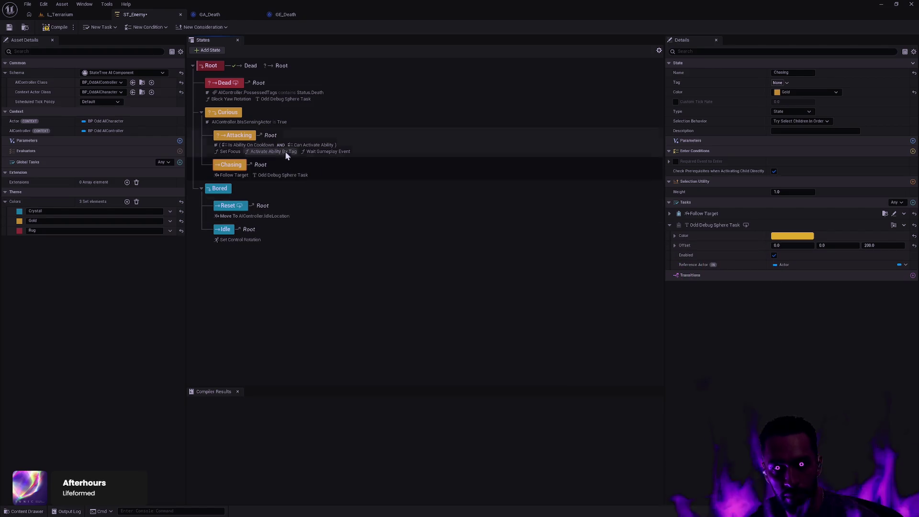
Add a red Odd Debug Sphere Task to Attacking with Z offset 200
{"action": "left_click", "coordinate": [386, 142]}
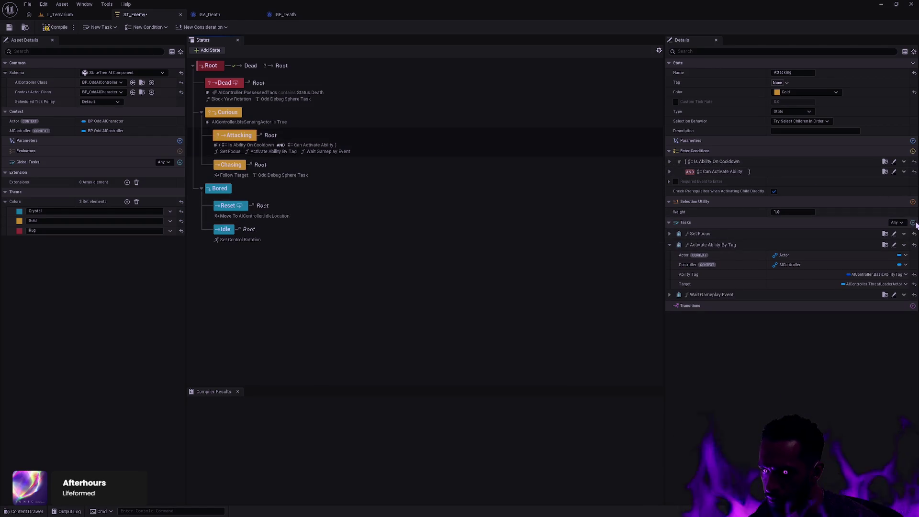
{"action": "left_click", "coordinate": [913, 222]}
{"action": "scroll", "coordinate": [845, 306], "scroll_direction": "down", "scroll_amount": 3}
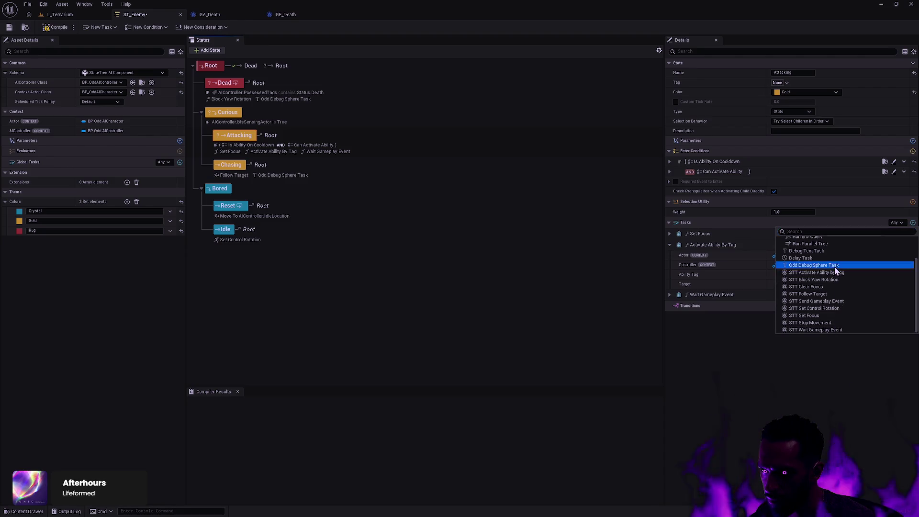
{"action": "left_click", "coordinate": [814, 266]}
{"action": "left_click", "coordinate": [795, 317]}
{"action": "left_click_drag", "start_coordinate": [766, 420], "coordinate": [781, 420]}
{"action": "left_click", "coordinate": [753, 492]}
{"action": "left_click", "coordinate": [868, 326]}
{"action": "type", "text": "200"}
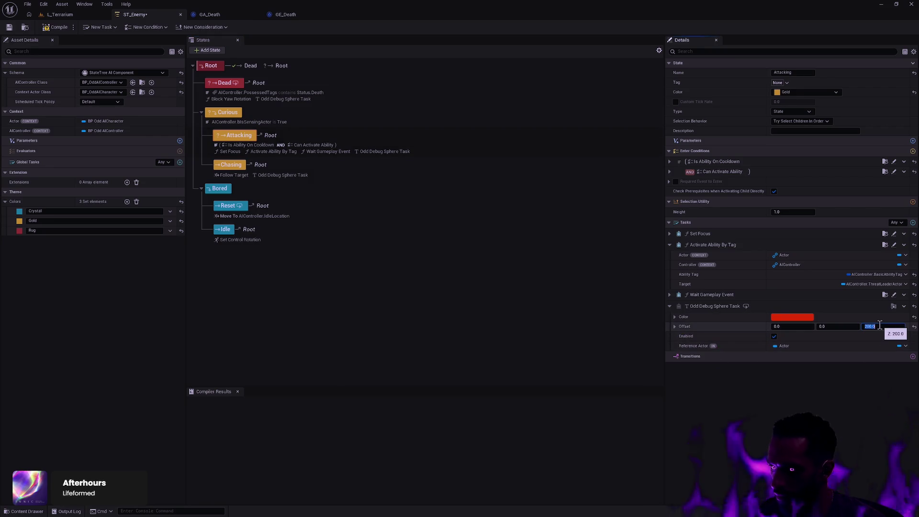
{"action": "key", "text": "Return"}
Save ST_Enemy and start a play test of L_Terrarium
{"action": "left_click", "coordinate": [8, 27]}
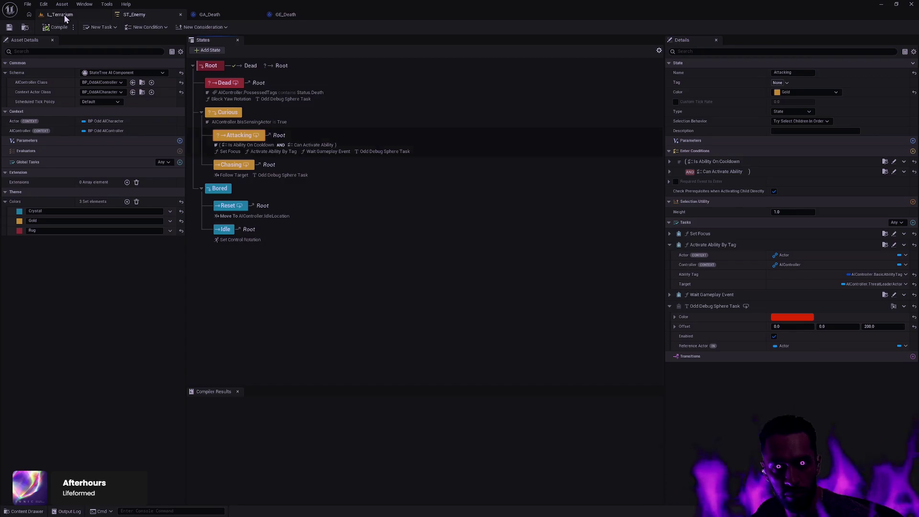
{"action": "left_click", "coordinate": [60, 14]}
{"action": "left_click", "coordinate": [197, 28]}
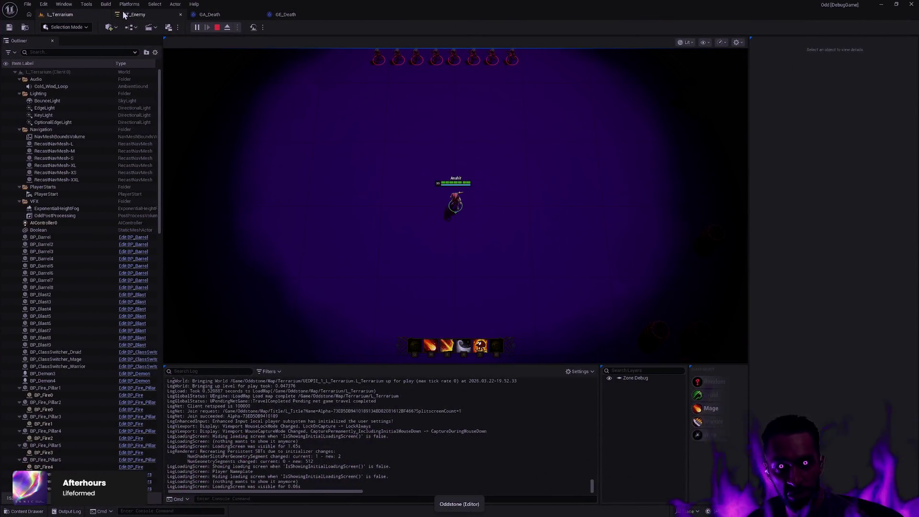
Leave the running L_Terrarium session in place and switch to the ST_Enemy StateTree
{"action": "left_click", "coordinate": [128, 14]}
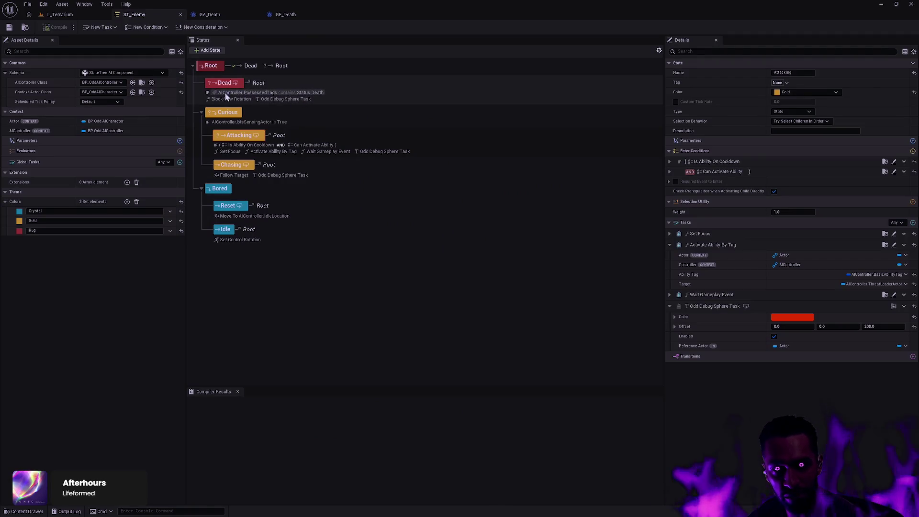
Inspect the Dead state's Status.Death condition and debug sphere, then return to the play test
{"action": "left_click", "coordinate": [276, 96]}
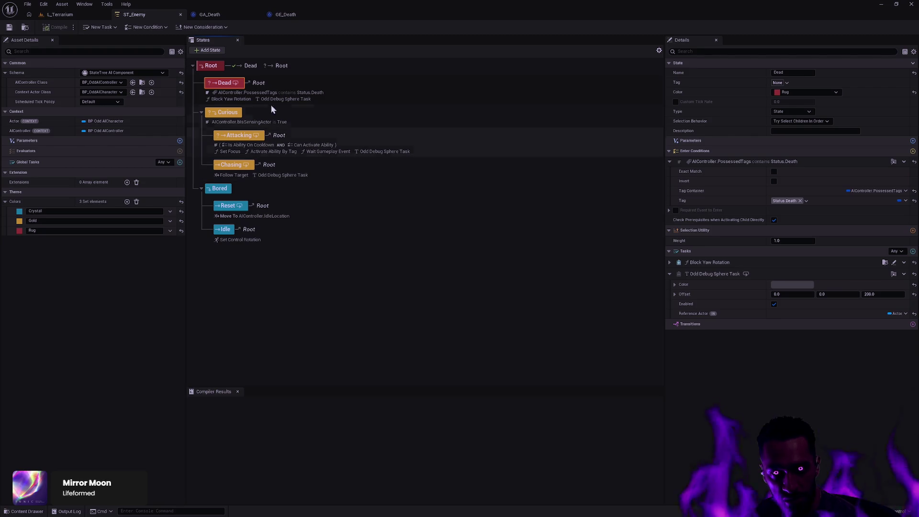
{"action": "left_click", "coordinate": [60, 14]}
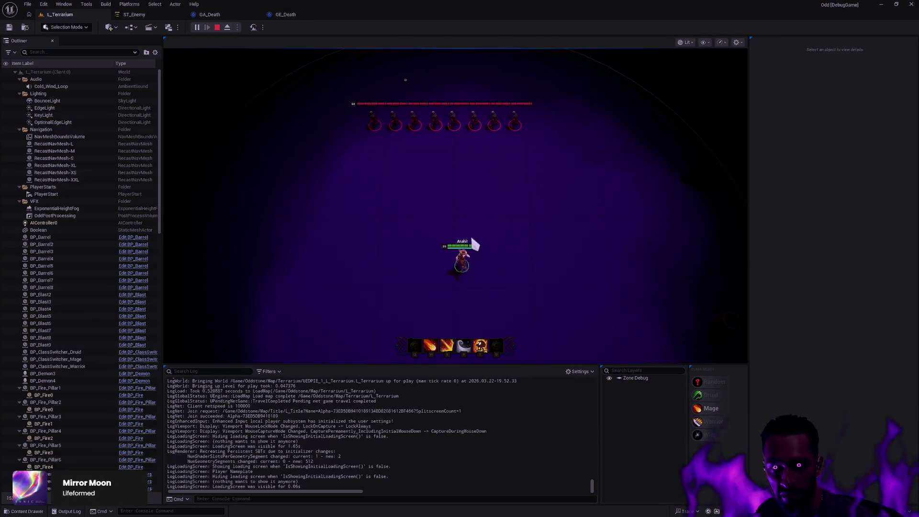
Bind the Reference Actor of Attacking's and Chasing's debug sphere tasks to Actor
{"action": "key", "text": "s"}
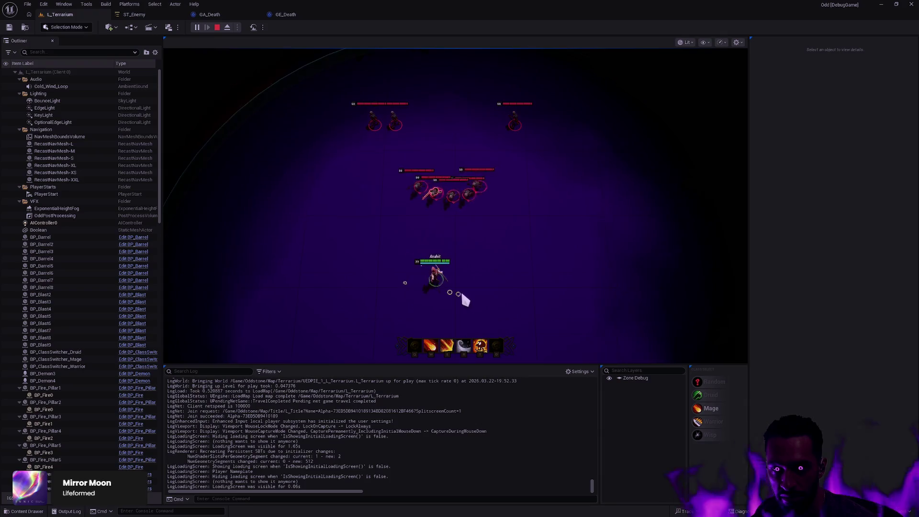
{"action": "key", "text": "shift+F1"}
{"action": "left_click", "coordinate": [134, 14]}
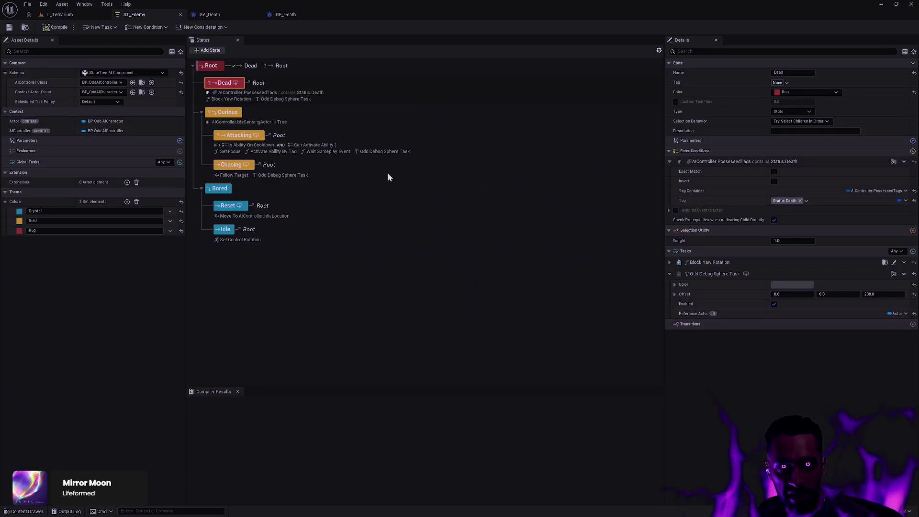
{"action": "left_click", "coordinate": [378, 154]}
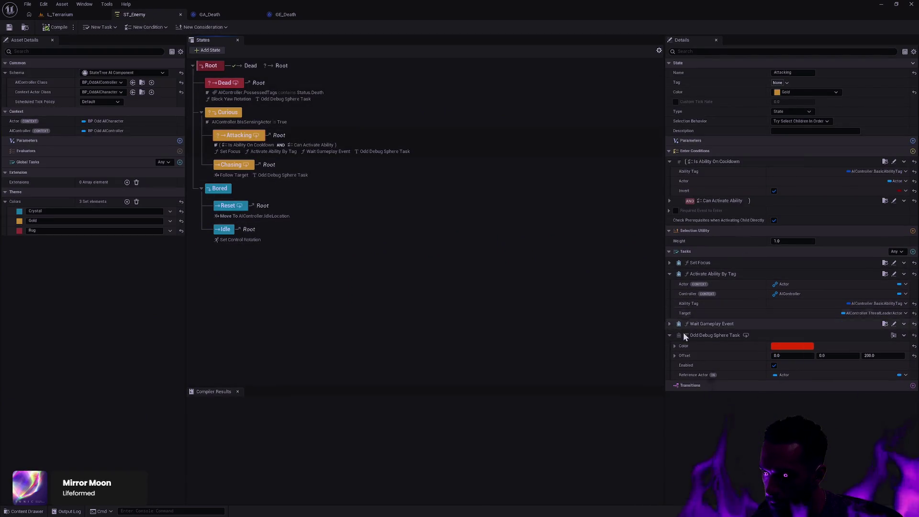
{"action": "left_click", "coordinate": [906, 375]}
{"action": "left_click", "coordinate": [882, 407]}
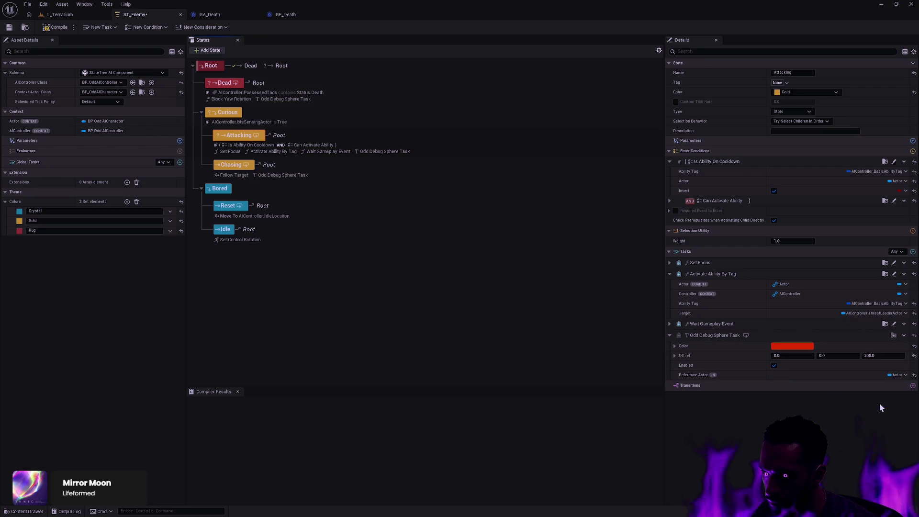
{"action": "left_click", "coordinate": [309, 174]}
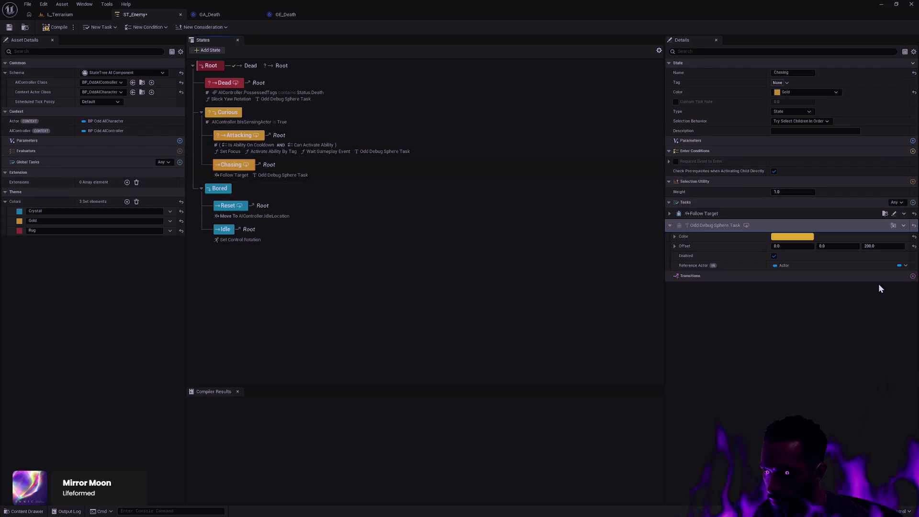
{"action": "left_click", "coordinate": [902, 266]}
{"action": "left_click", "coordinate": [877, 293]}
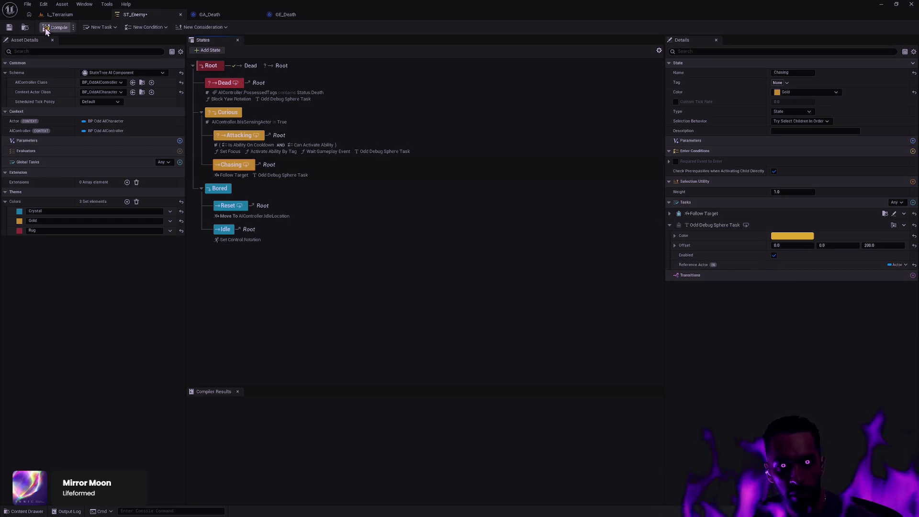
Save ST_Enemy and start a new play test in L_Terrarium
{"action": "left_click", "coordinate": [9, 27]}
{"action": "left_click", "coordinate": [60, 15]}
{"action": "left_click", "coordinate": [196, 28]}
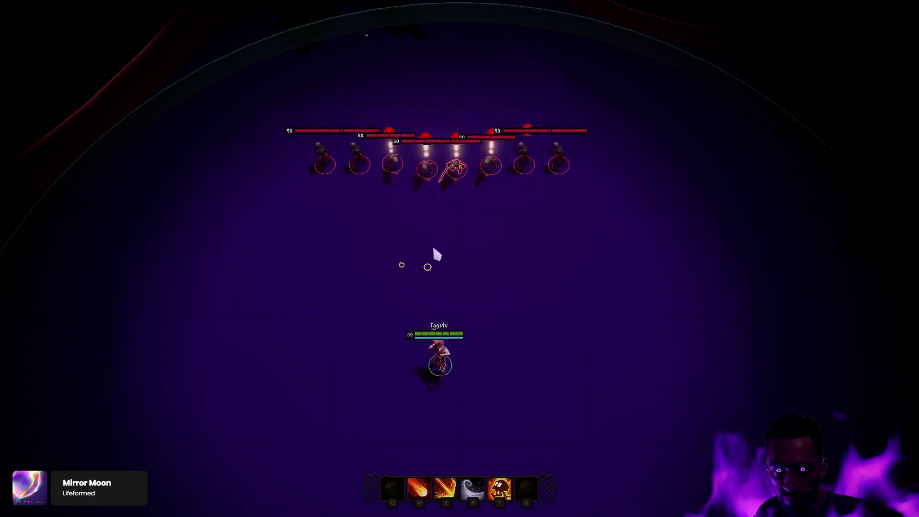
Lure the chasing enemies and hit them with dash, fire ring and other abilities
{"action": "right_click", "coordinate": [378, 367]}
{"action": "right_click", "coordinate": [270, 354]}
{"action": "right_click", "coordinate": [469, 380]}
{"action": "key", "text": "e"}
{"action": "key", "text": "t"}
{"action": "right_click", "coordinate": [616, 333]}
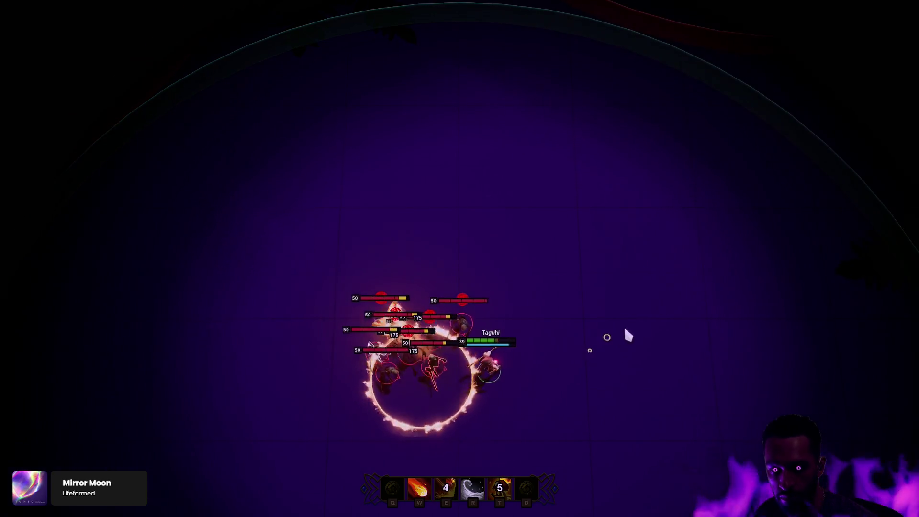
{"action": "key", "text": "r"}
{"action": "right_click", "coordinate": [601, 191]}
{"action": "right_click", "coordinate": [482, 140]}
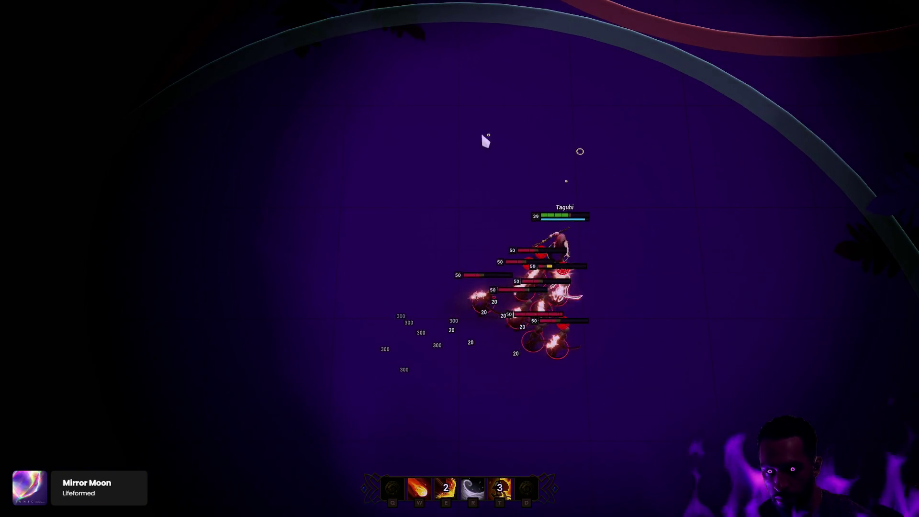
{"action": "right_click", "coordinate": [397, 160]}
{"action": "right_click", "coordinate": [258, 232]}
{"action": "right_click", "coordinate": [257, 267]}
{"action": "right_click", "coordinate": [213, 281]}
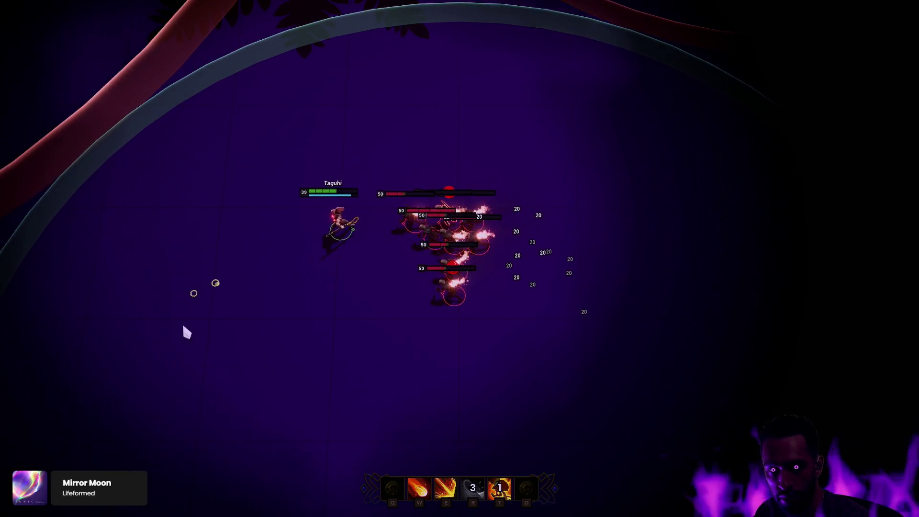
{"action": "right_click", "coordinate": [183, 327]}
{"action": "right_click", "coordinate": [230, 456]}
{"action": "right_click", "coordinate": [375, 443]}
{"action": "right_click", "coordinate": [362, 458]}
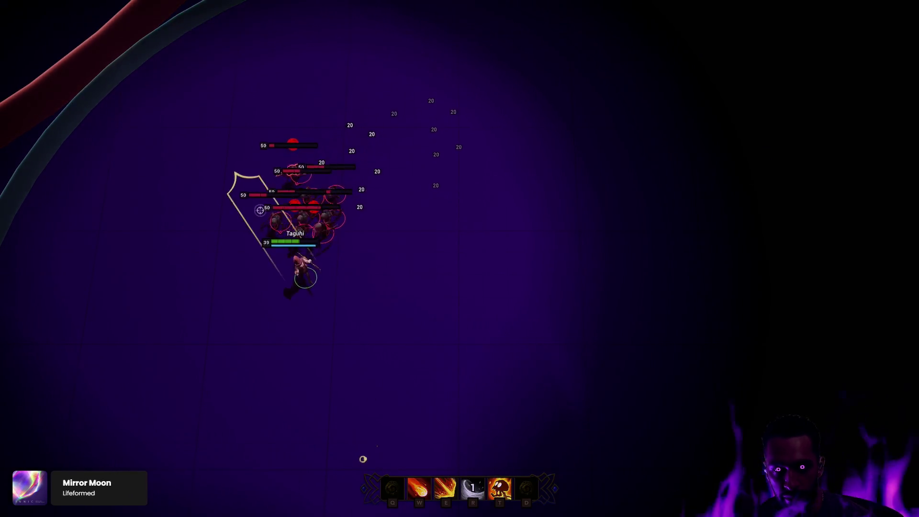
Kite and blast the enemies until they die, then stop play and return to ST_Enemy
{"action": "key", "text": "e"}
{"action": "right_click", "coordinate": [432, 330]}
{"action": "right_click", "coordinate": [493, 342]}
{"action": "right_click", "coordinate": [436, 306]}
{"action": "key", "text": "t"}
{"action": "right_click", "coordinate": [516, 302]}
{"action": "right_click", "coordinate": [566, 236]}
{"action": "right_click", "coordinate": [646, 281]}
{"action": "right_click", "coordinate": [675, 306]}
{"action": "right_click", "coordinate": [715, 314]}
{"action": "right_click", "coordinate": [634, 150]}
{"action": "right_click", "coordinate": [539, 120]}
{"action": "right_click", "coordinate": [459, 102]}
{"action": "right_click", "coordinate": [436, 110]}
{"action": "key", "text": "e"}
{"action": "right_click", "coordinate": [425, 207]}
{"action": "right_click", "coordinate": [378, 187]}
{"action": "right_click", "coordinate": [349, 214]}
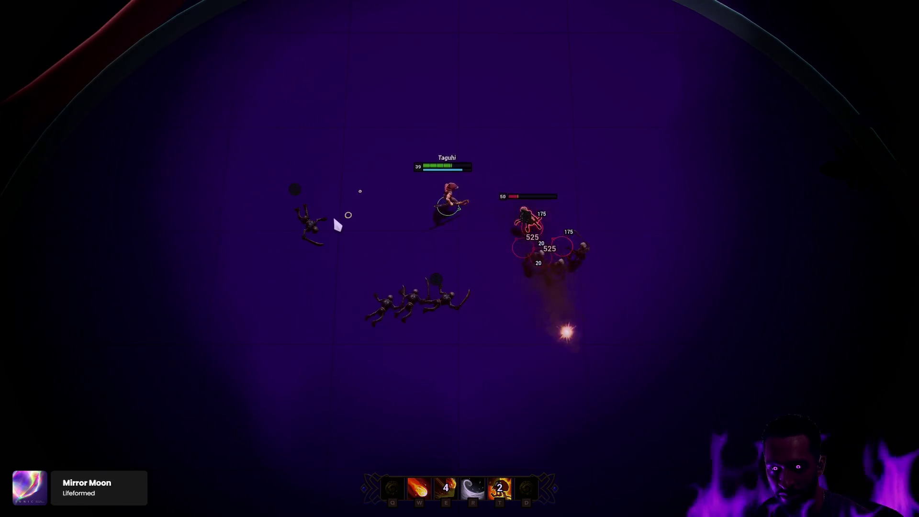
{"action": "right_click", "coordinate": [335, 219]}
{"action": "right_click", "coordinate": [323, 230]}
{"action": "key", "text": "Escape"}
{"action": "left_click", "coordinate": [144, 14]}
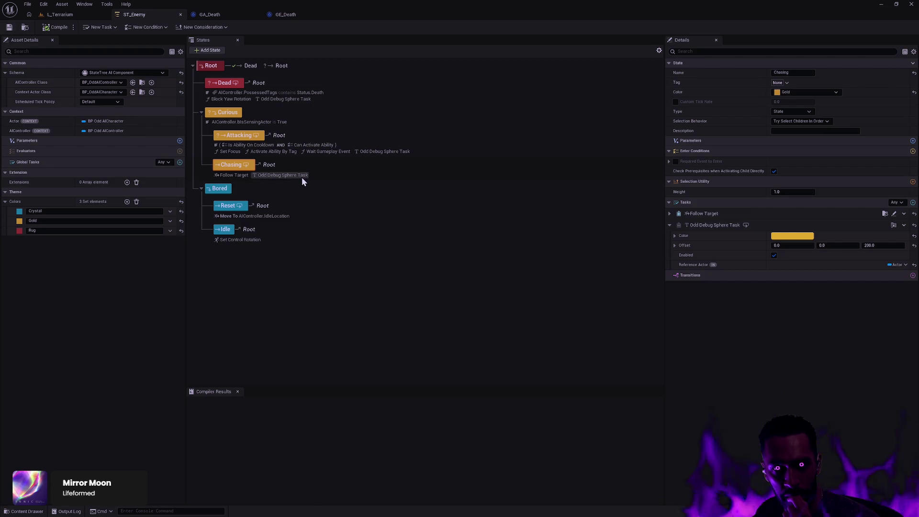
Inspect Chasing's debug sphere task, then Attacking's, showing red colour and Z offset 200
{"action": "left_click", "coordinate": [303, 178]}
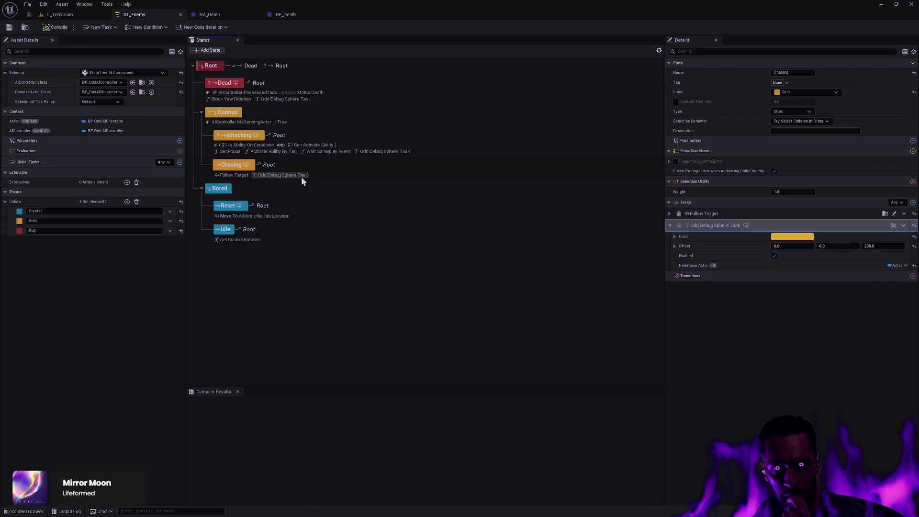
{"action": "left_click", "coordinate": [378, 153]}
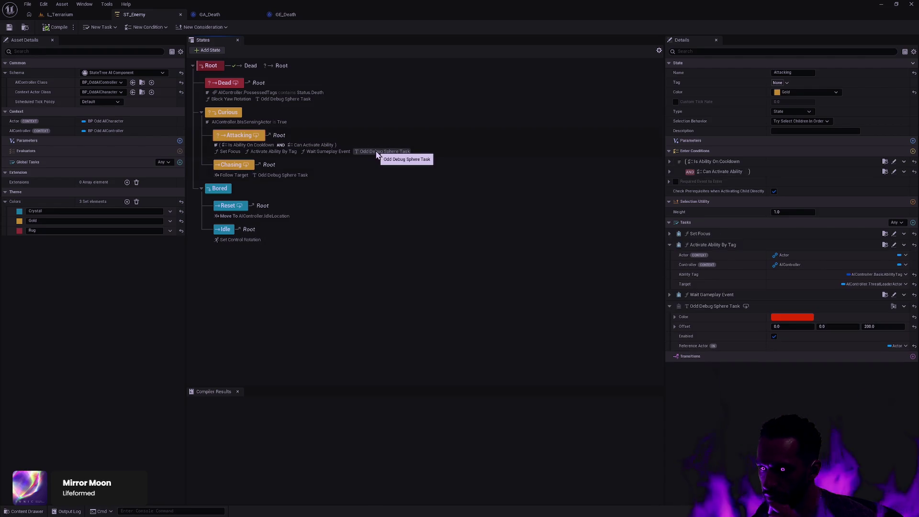